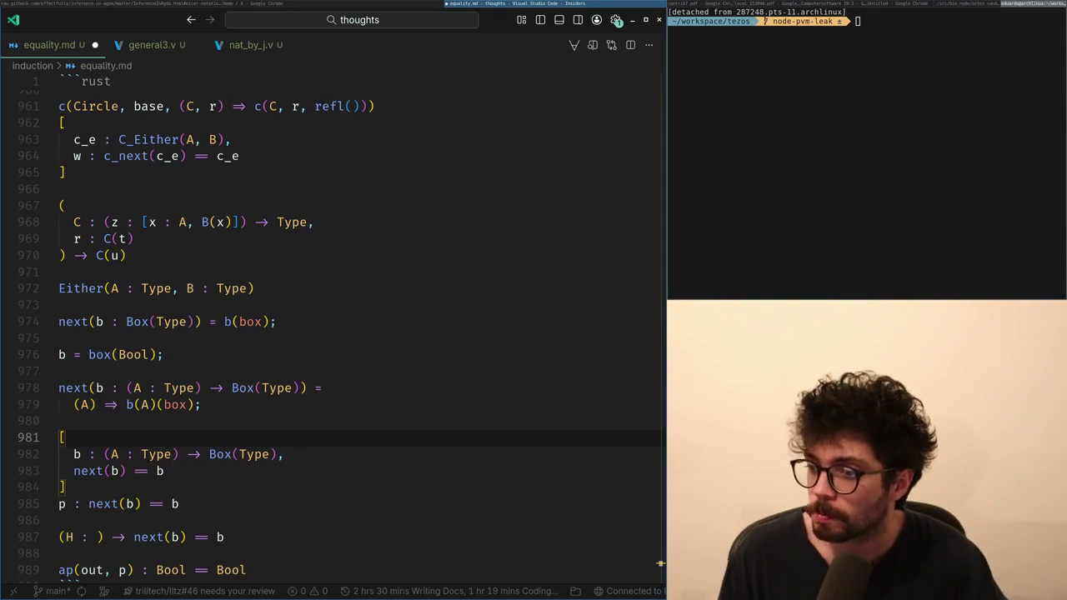
# - Place the caret on lines 978 and 981 of equality.md, then switch to the X feed in Chrome
pyautogui.click(425, 388)
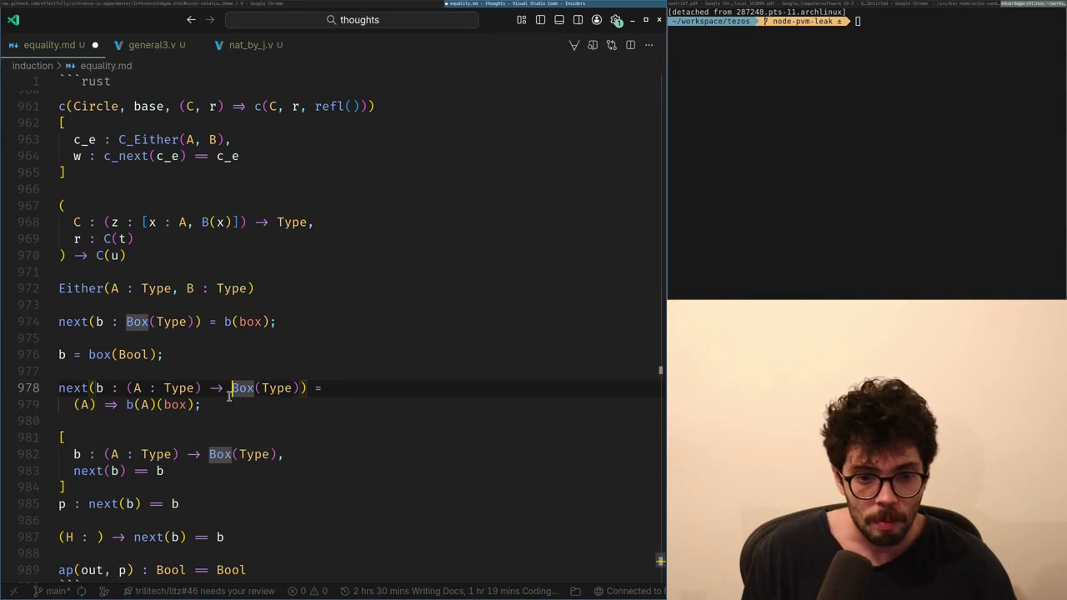
pyautogui.click(281, 437)
pyautogui.click(374, 6)
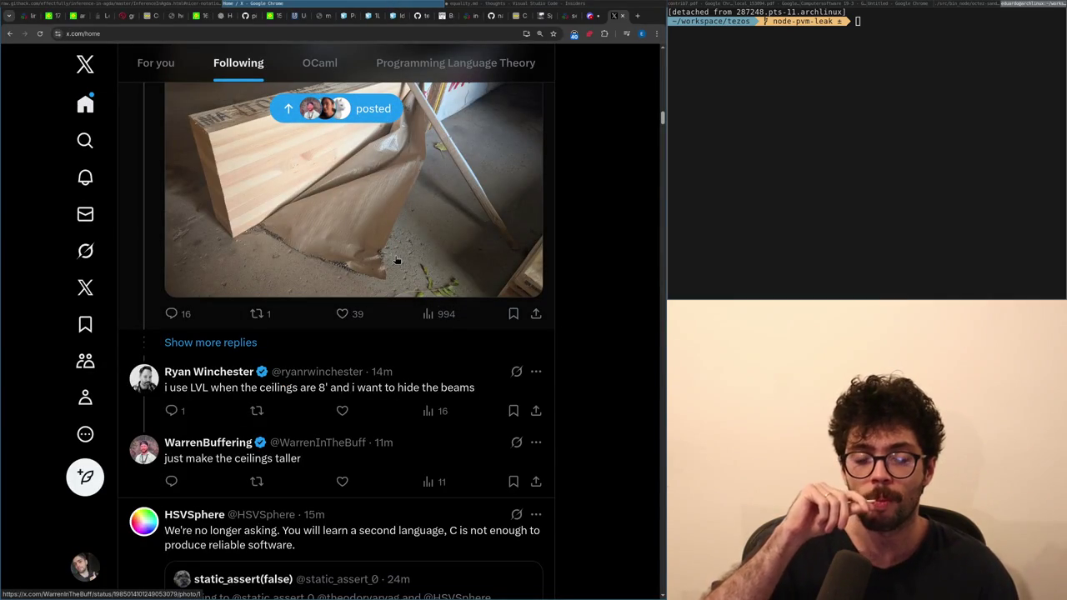
# - Scroll the feed and open the quoted post about learning Rust
pyautogui.scroll(-2, 398, 262)
pyautogui.scroll(-2, 398, 264)
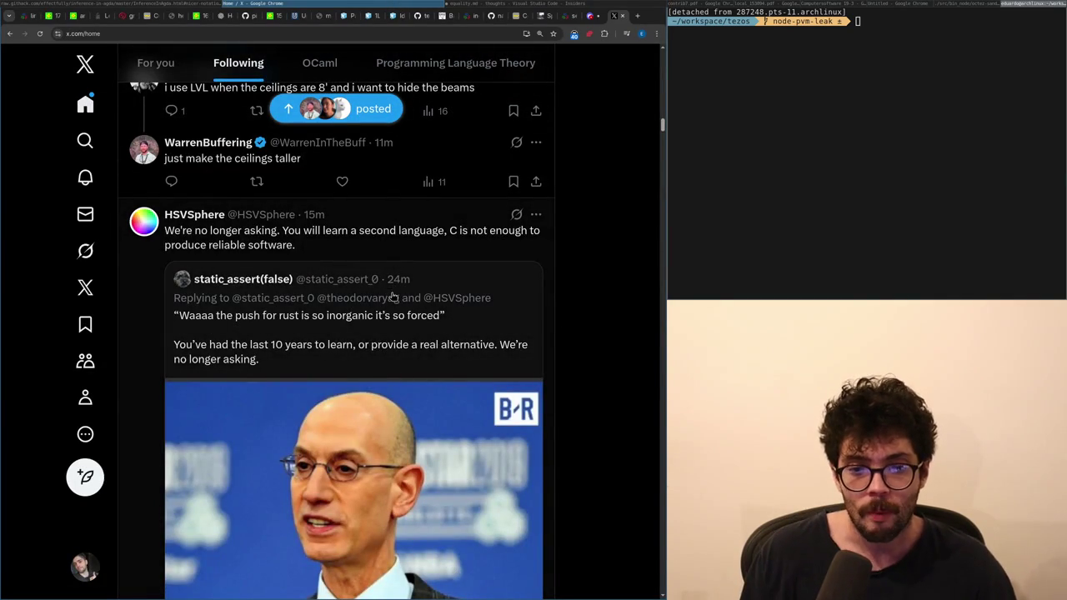
pyautogui.click(369, 336)
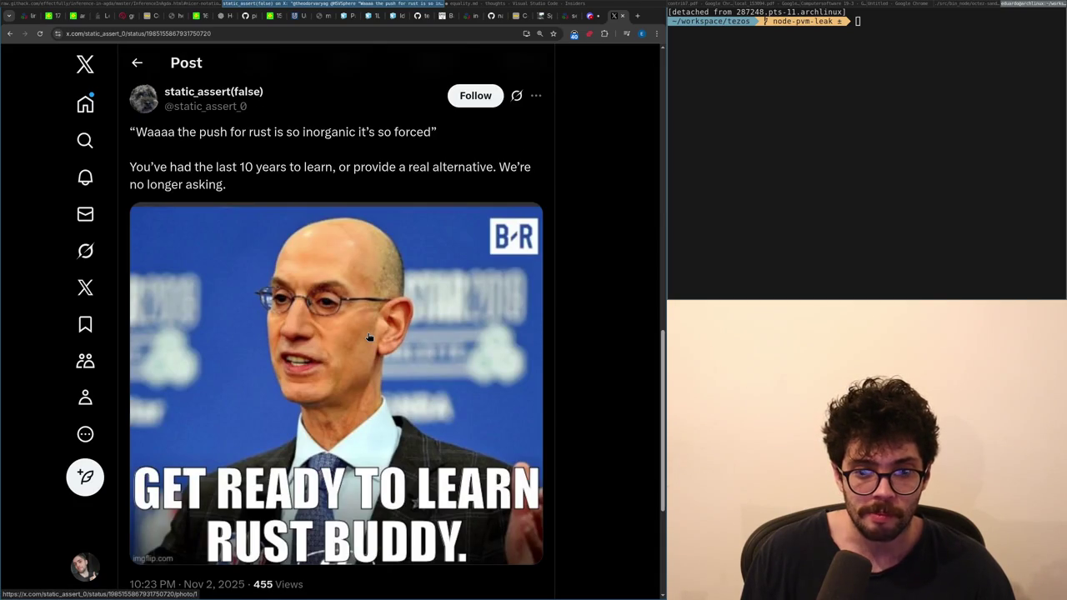
pyautogui.scroll(5, 369, 336)
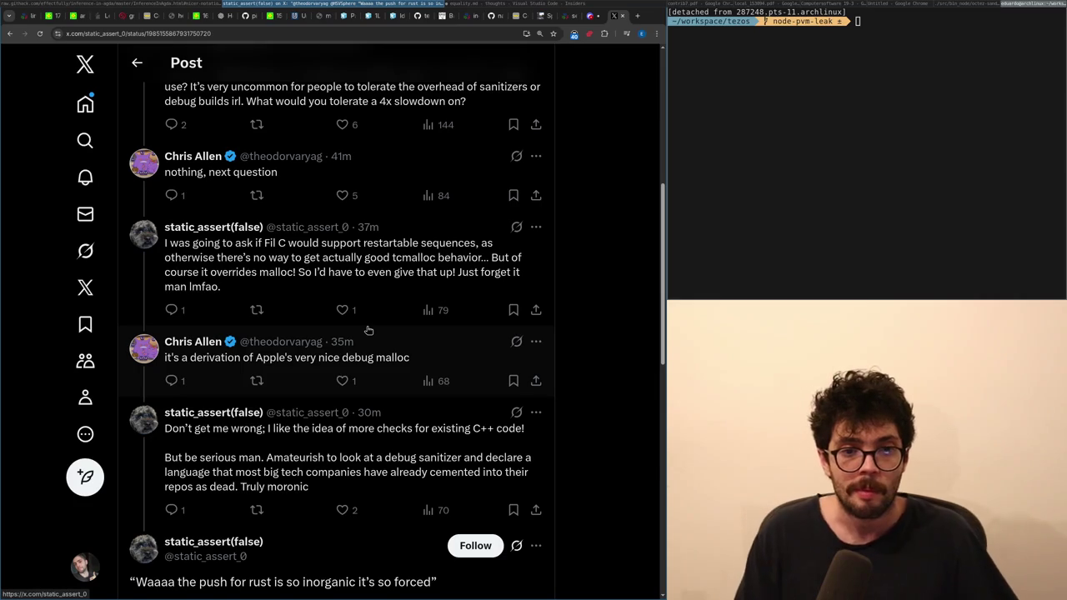
# - Read the Rust thread and open the reply asking what software anyone would build with Fil C
pyautogui.scroll(-8, 345, 310)
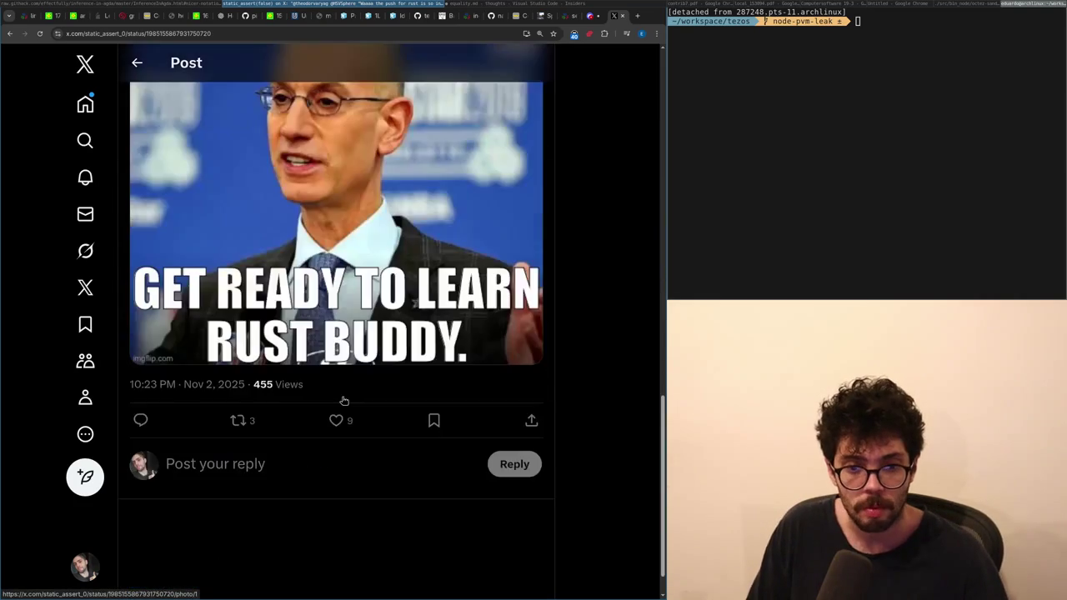
pyautogui.scroll(4, 344, 399)
pyautogui.scroll(9, 344, 399)
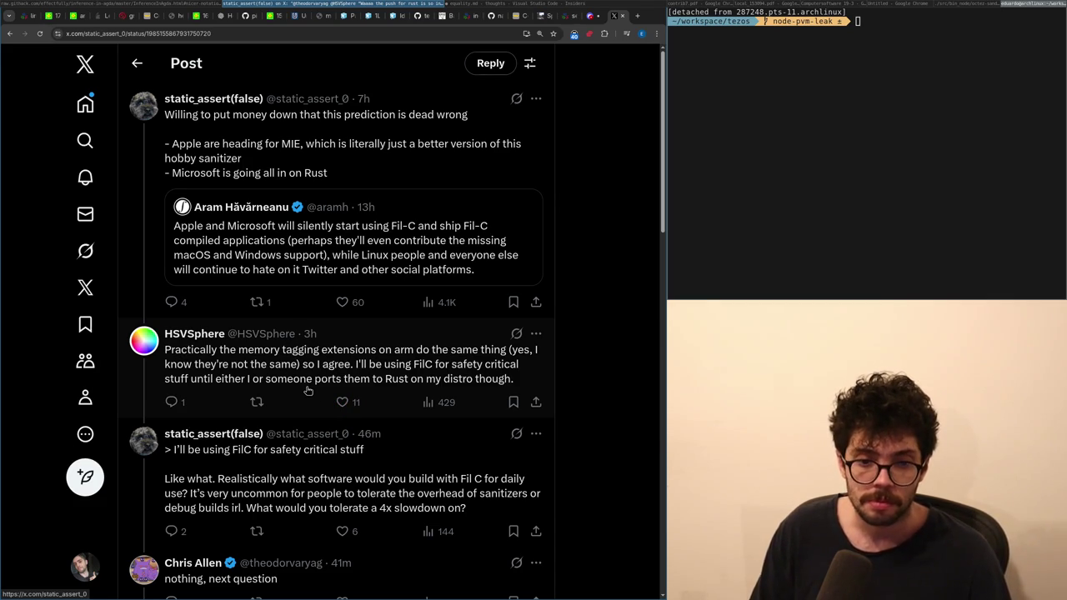
pyautogui.scroll(-2, 307, 390)
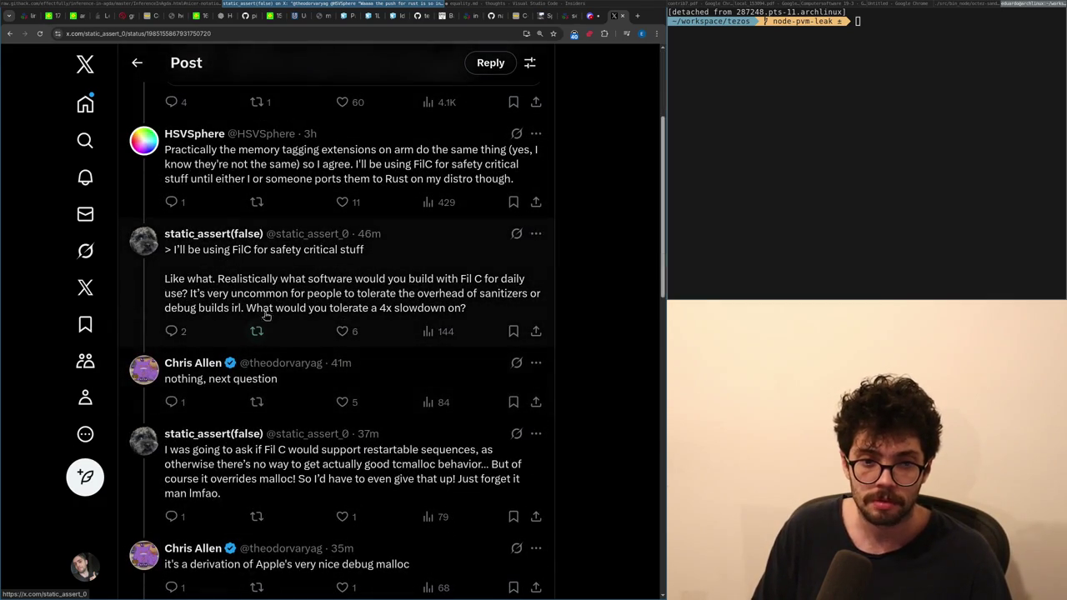
pyautogui.moveTo(252, 304); pyautogui.dragTo(253, 294)
pyautogui.click(218, 295)
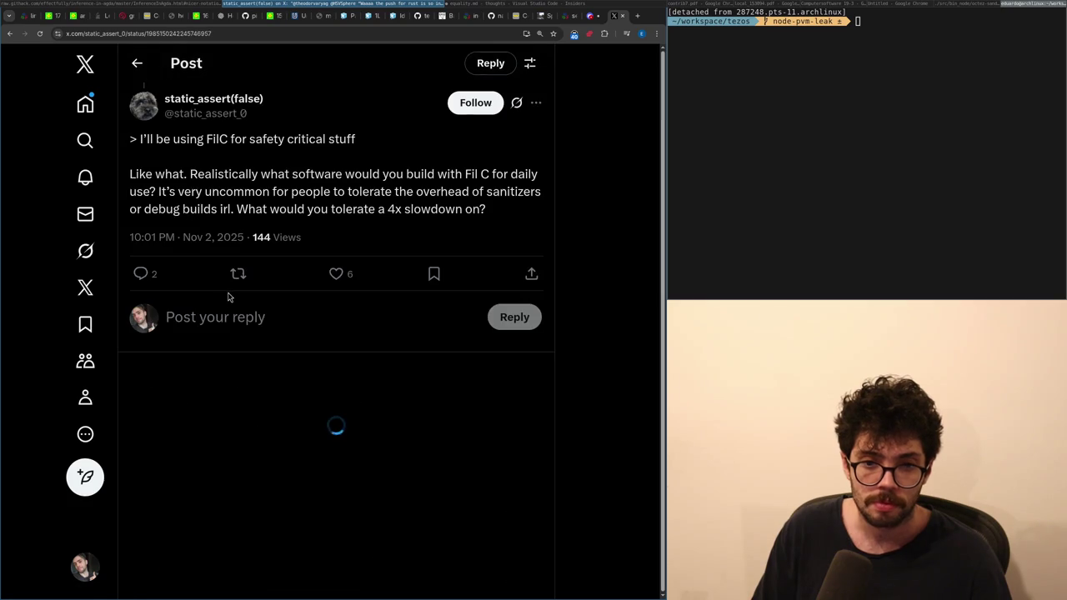
# - Reveal the hidden replies in the Fil C thread, then go back to the Home timeline
pyautogui.scroll(-3, 218, 295)
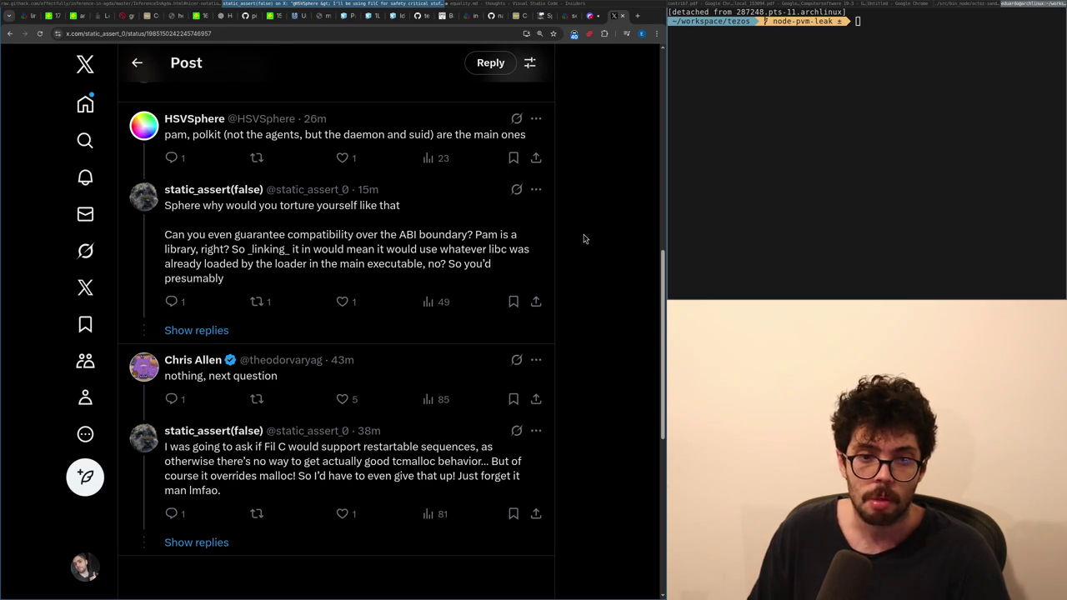
pyautogui.rightClick(398, 334)
pyautogui.click(397, 333)
pyautogui.click(388, 328)
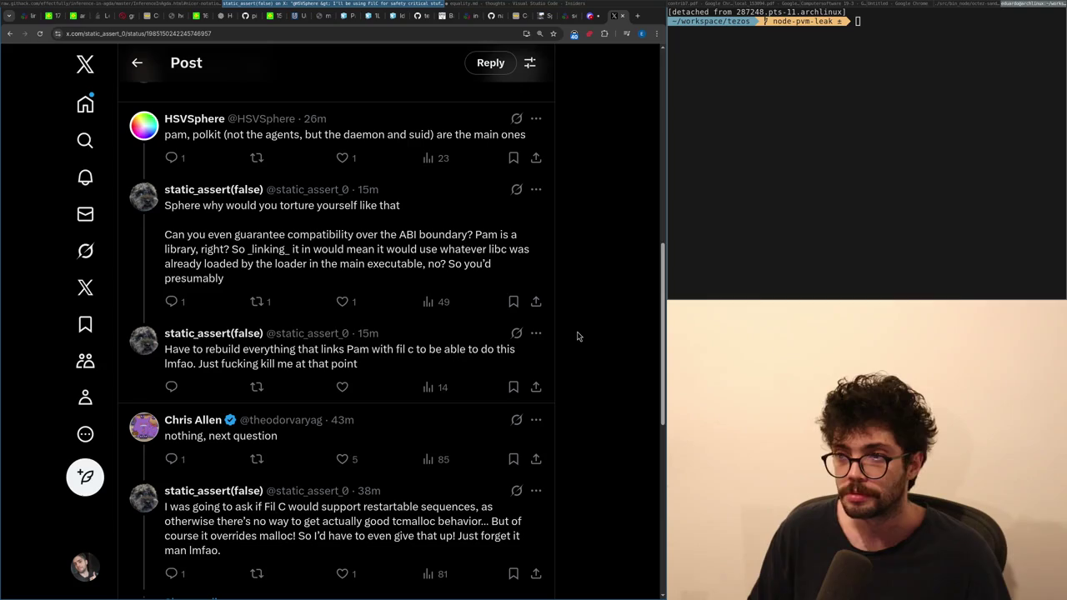
pyautogui.click(86, 124)
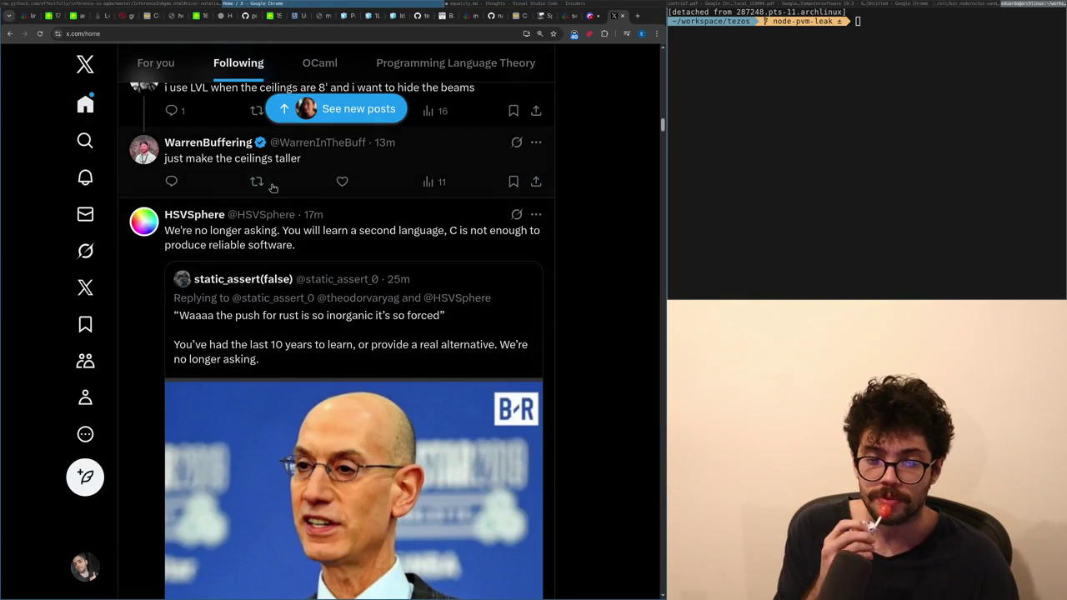
# - Load the 13 new posts into the Following feed and open the quoted crypto pardon interview post
pyautogui.click(315, 138)
pyautogui.hotkey('alt', 'Left')
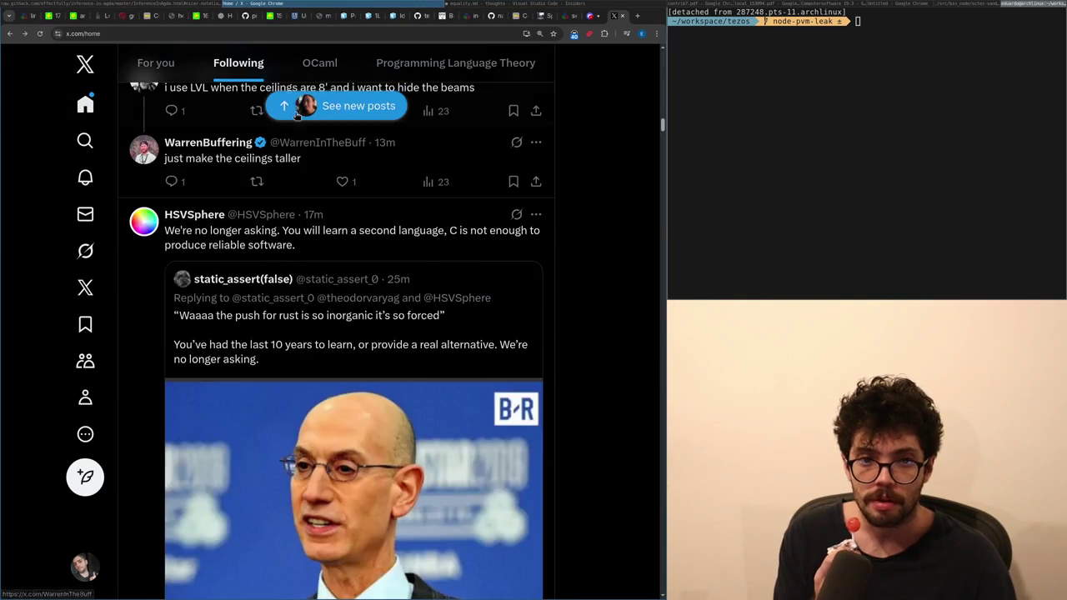
pyautogui.click(384, 181)
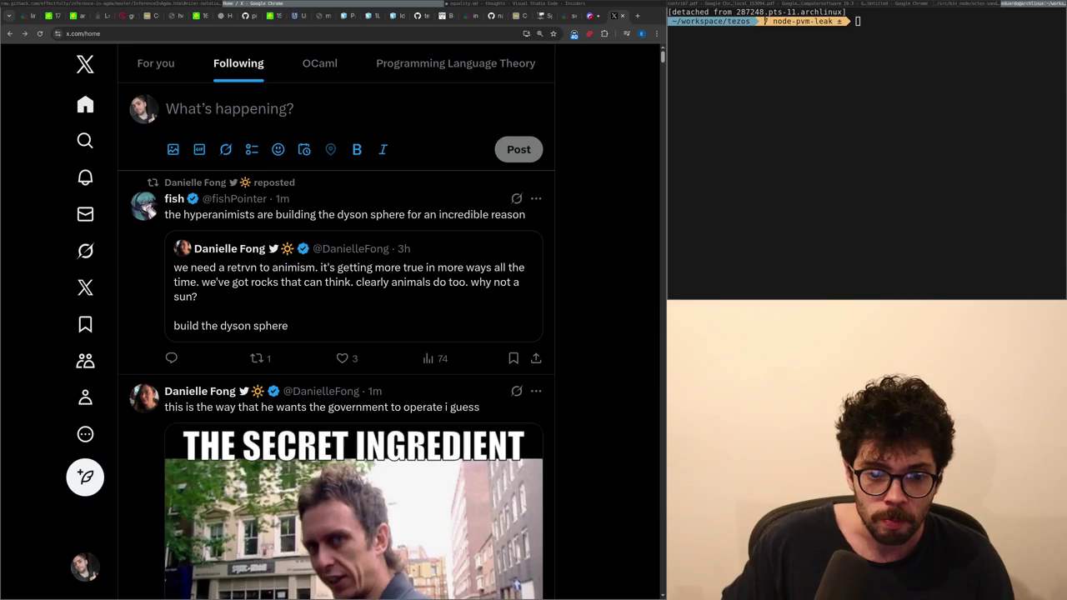
pyautogui.scroll(-4, 502, 400)
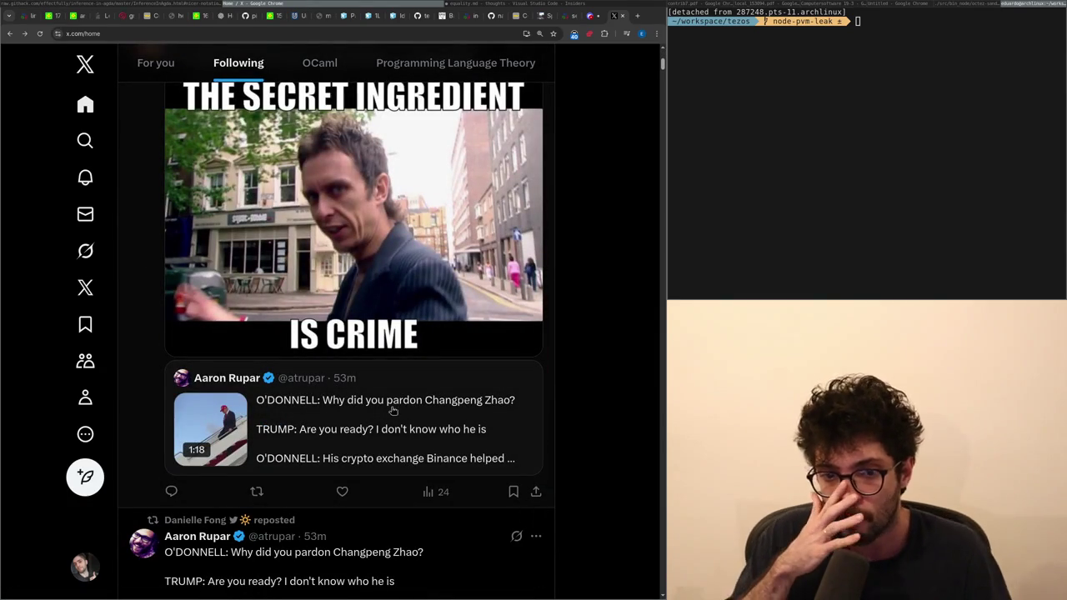
pyautogui.click(334, 459)
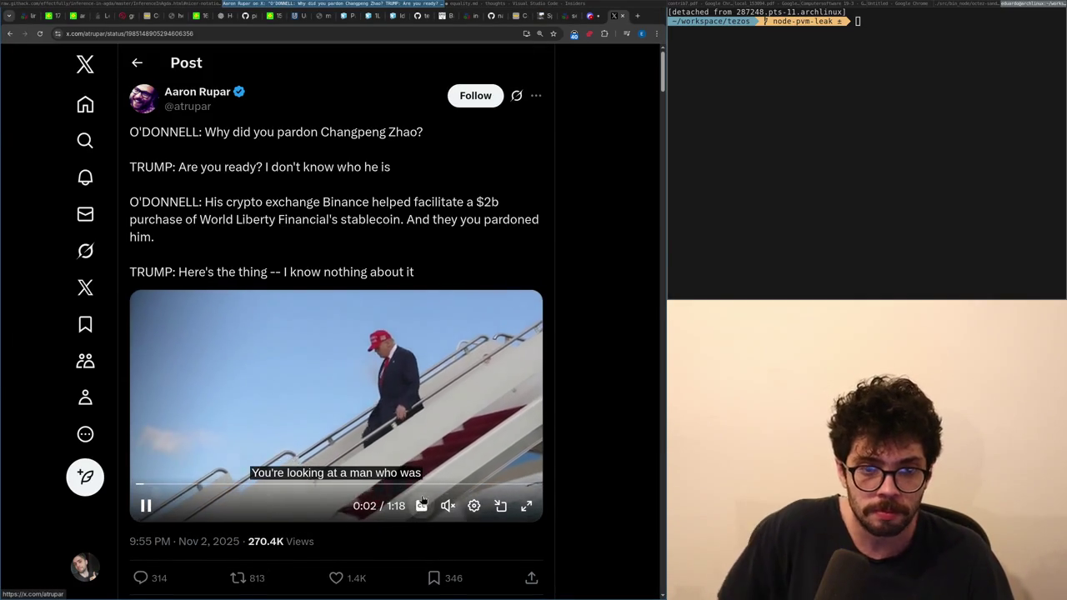
# - Scroll through the pardon interview video and replies, then go back to x.com/home
pyautogui.scroll(-3, 461, 267)
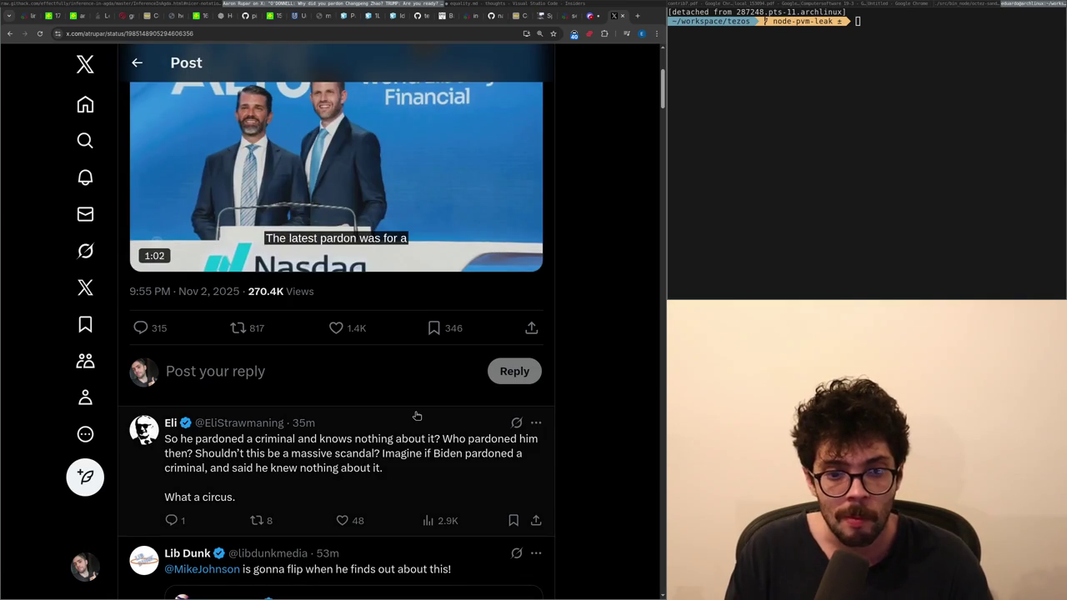
pyautogui.scroll(-3, 410, 394)
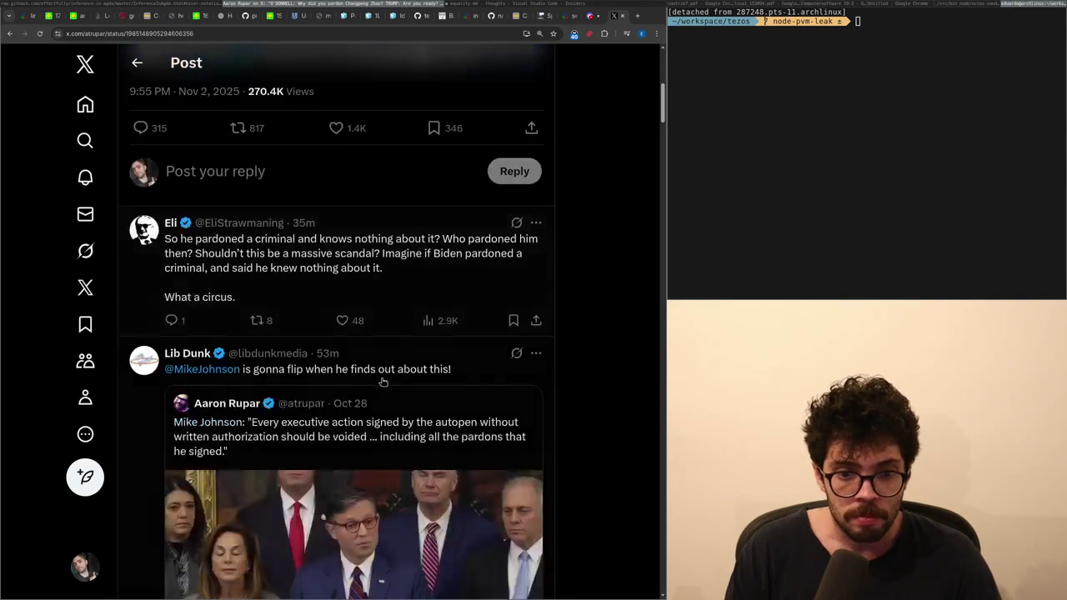
pyautogui.hotkey('alt', 'Left')
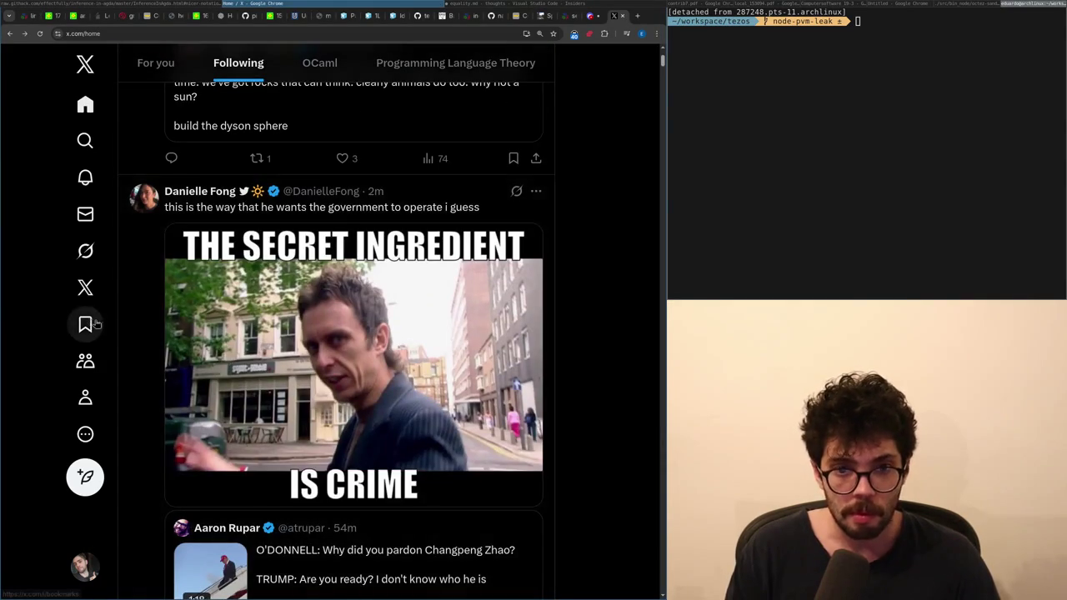
pyautogui.click(131, 329)
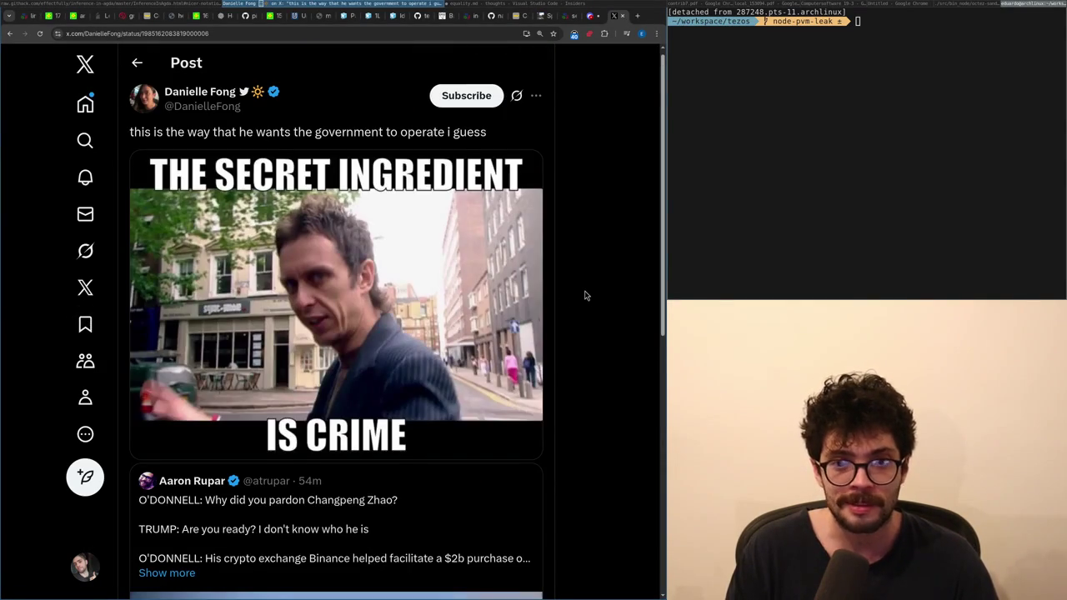
pyautogui.scroll(-6, 583, 295)
pyautogui.hotkey('alt', 'Left')
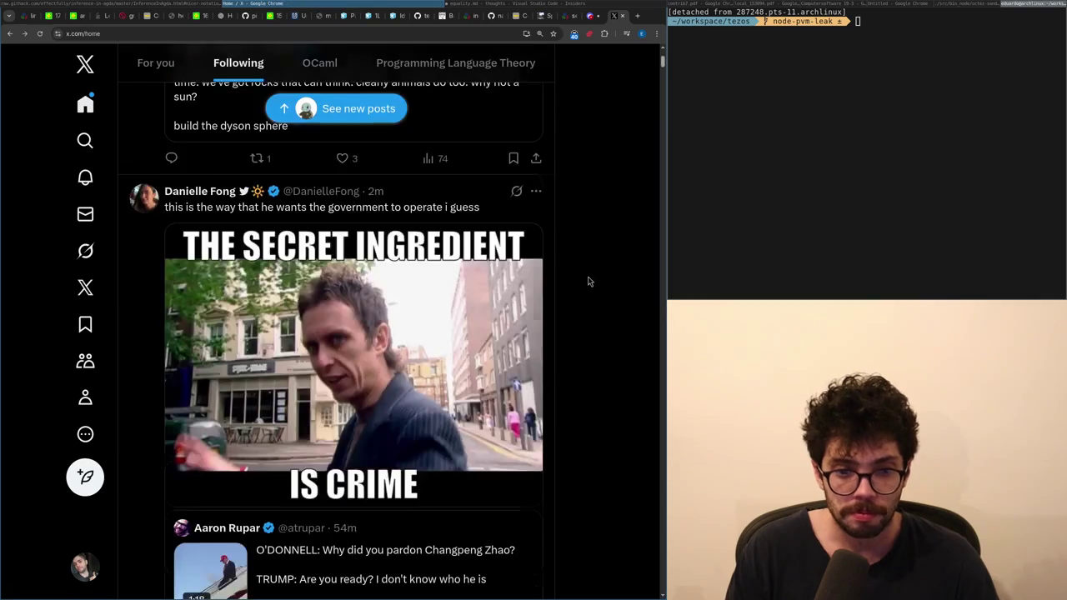
pyautogui.scroll(-5, 588, 282)
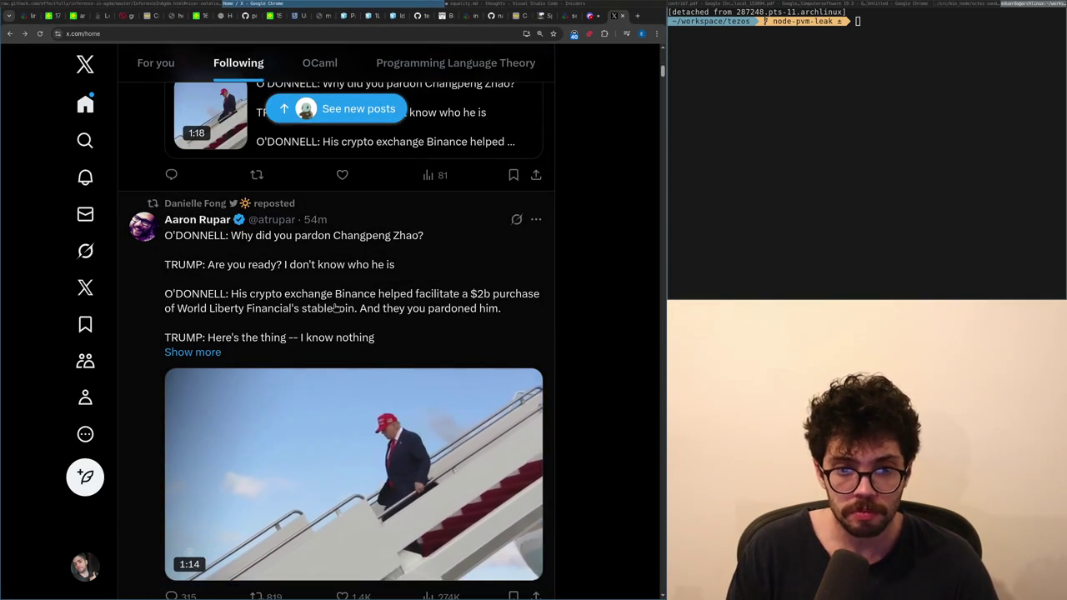
pyautogui.scroll(-1, 335, 307)
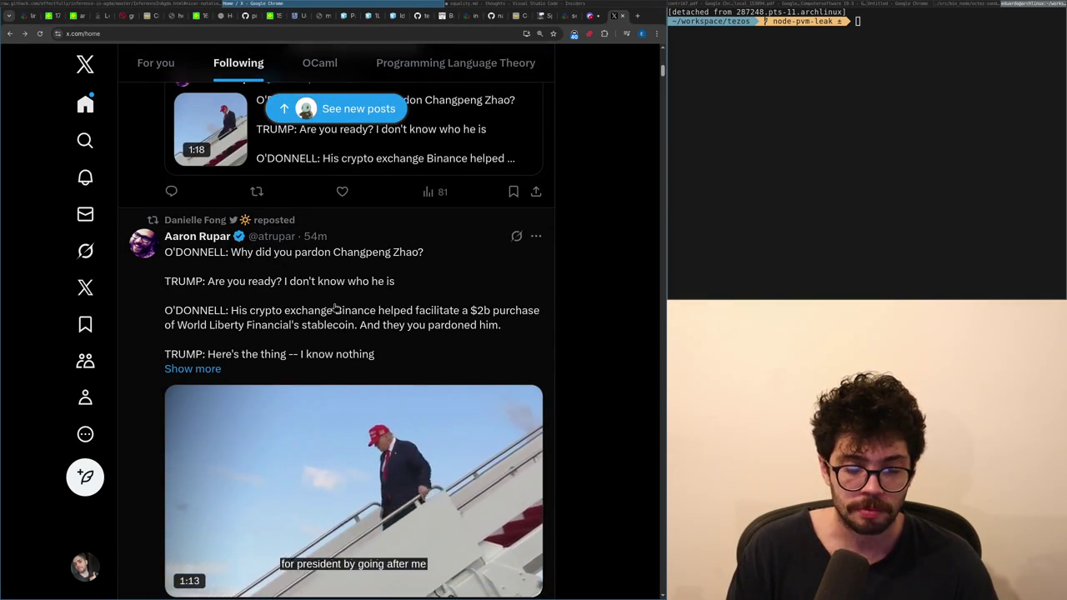
pyautogui.scroll(-15, 335, 307)
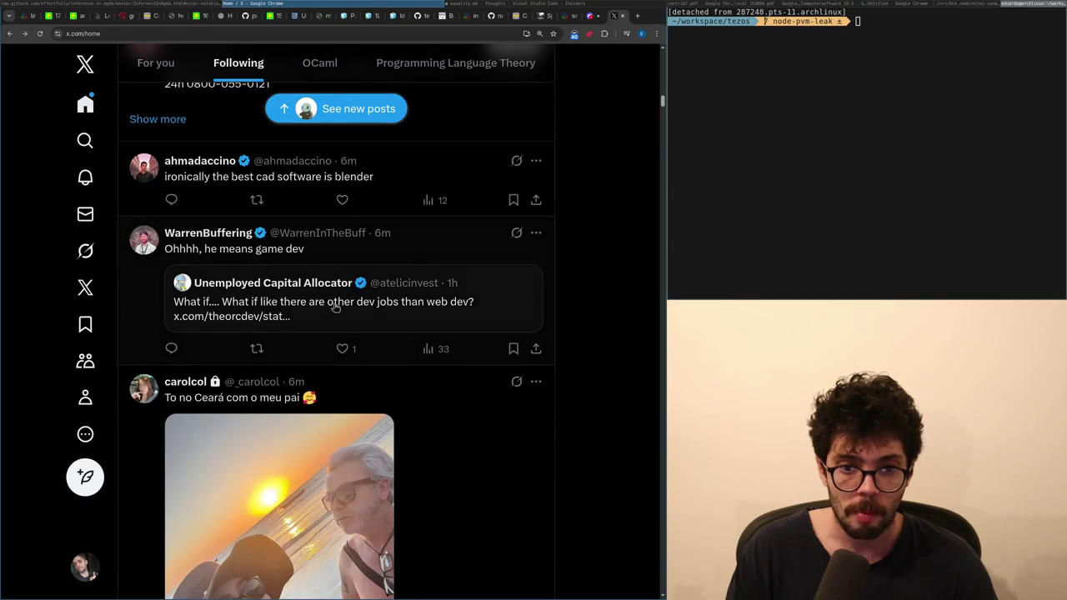
pyautogui.scroll(-2, 335, 308)
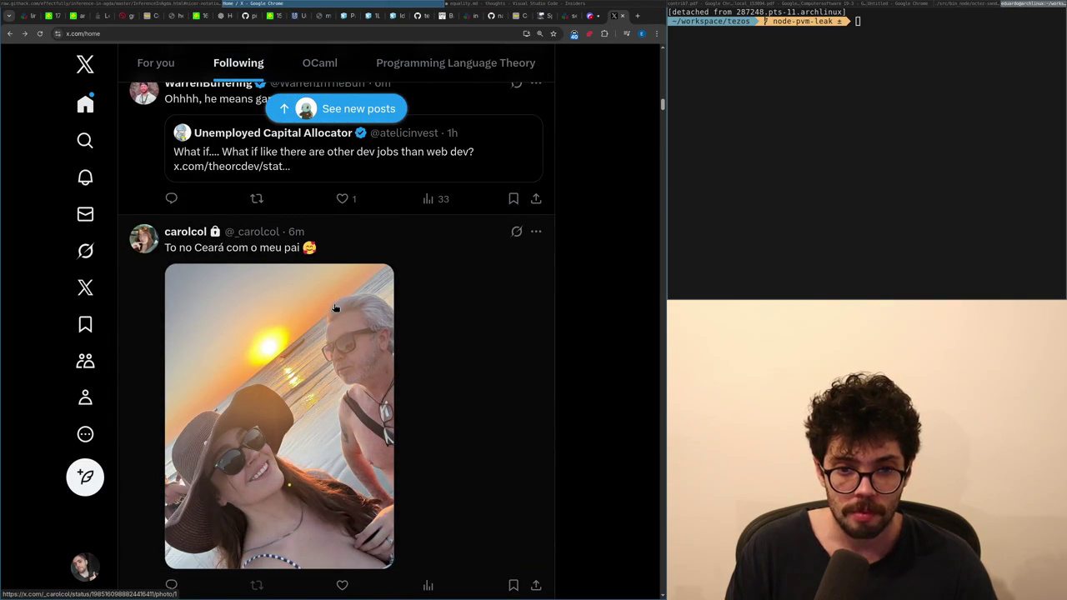
pyautogui.scroll(-10, 335, 308)
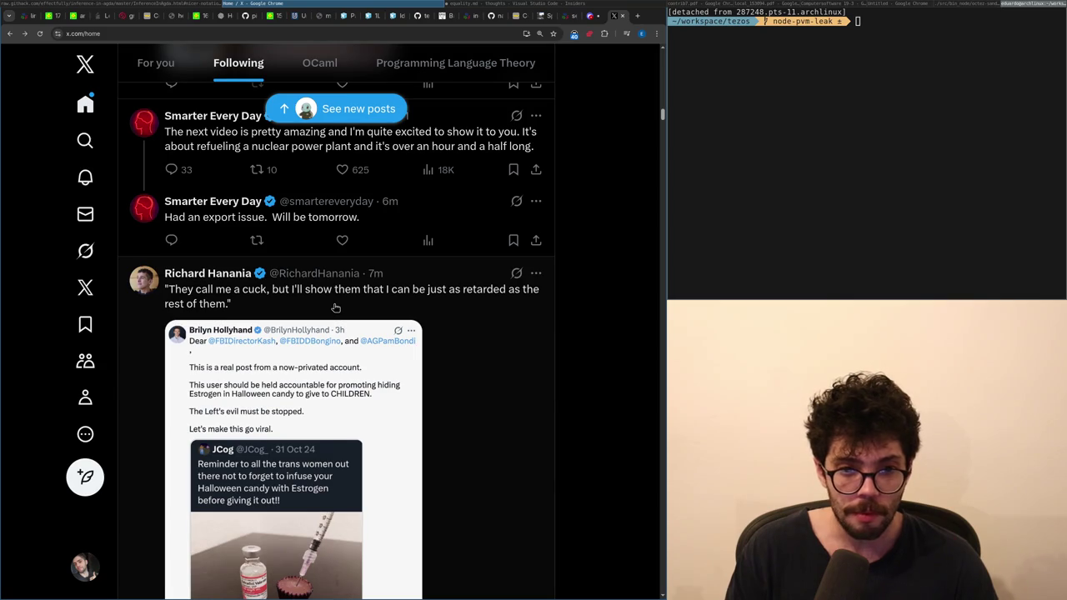
pyautogui.scroll(-1, 335, 308)
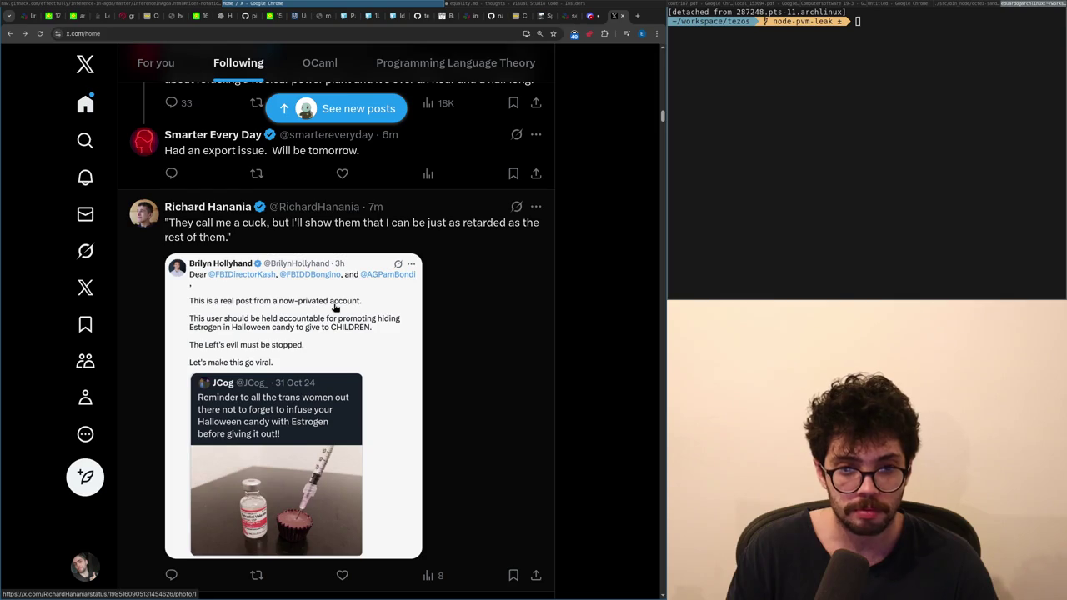
pyautogui.scroll(-1, 334, 307)
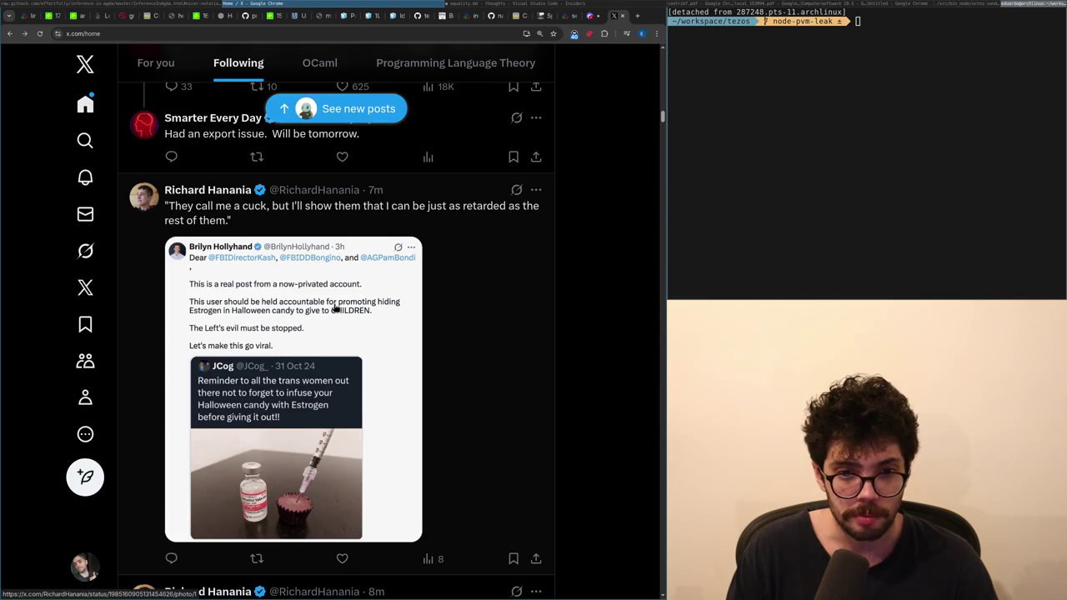
pyautogui.scroll(-1, 335, 308)
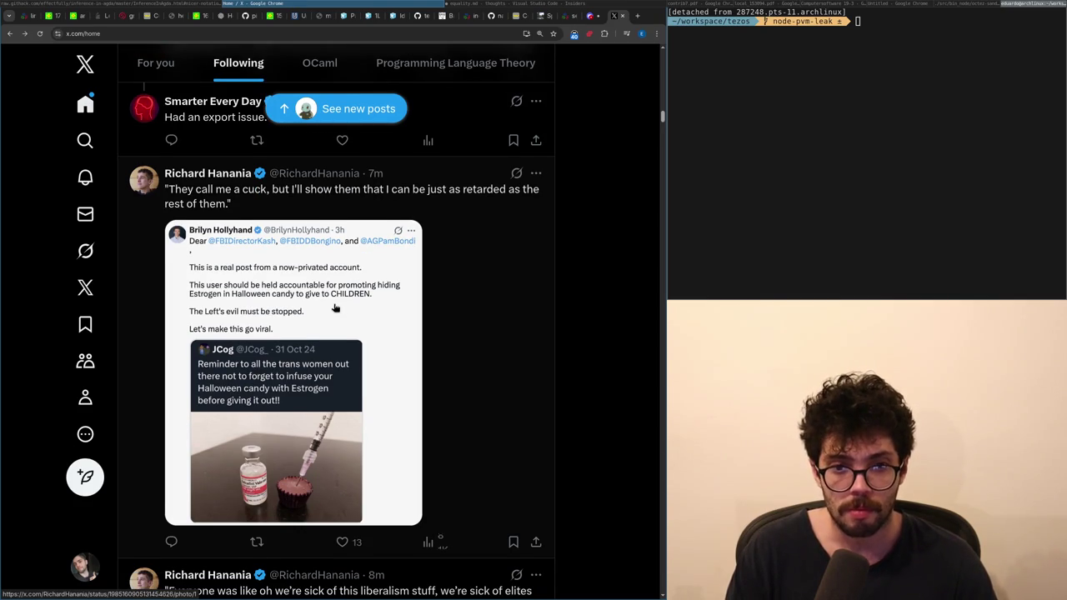
pyautogui.scroll(-1, 335, 308)
pyautogui.scroll(-3, 335, 309)
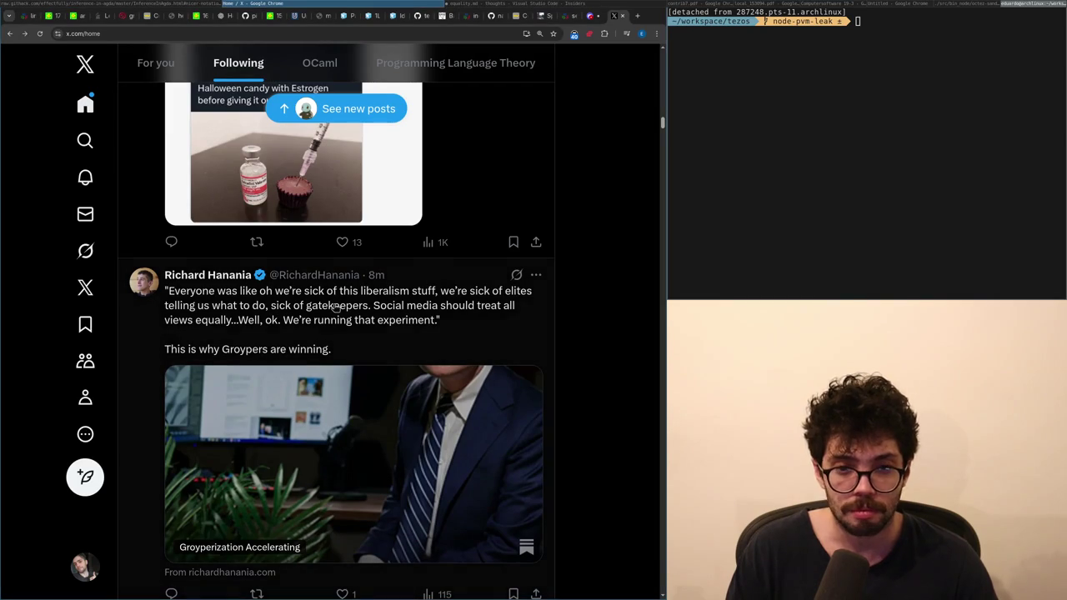
pyautogui.scroll(-1, 335, 308)
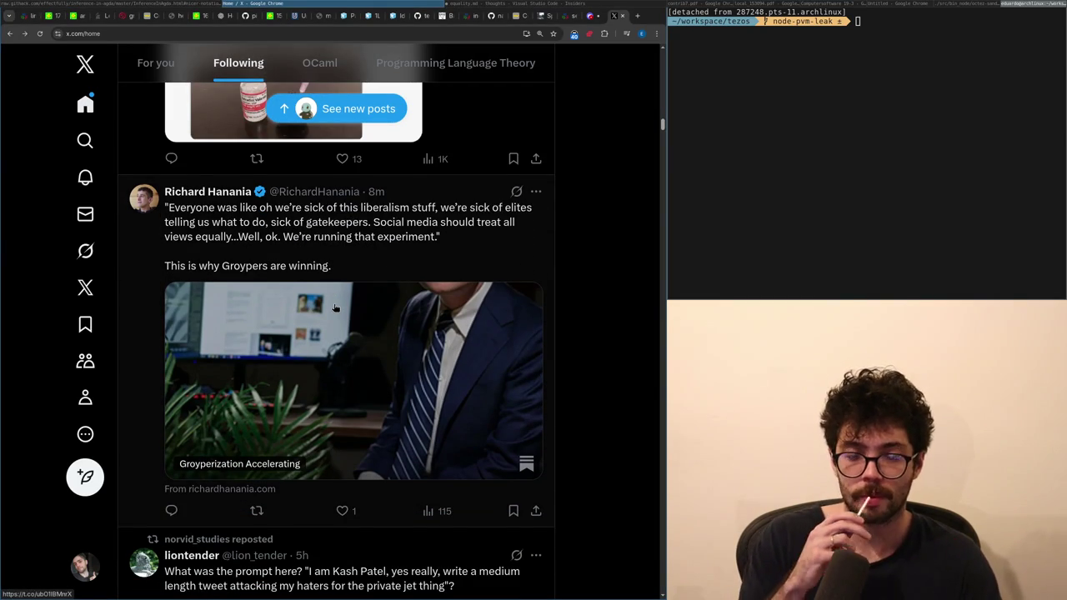
pyautogui.scroll(-3, 335, 308)
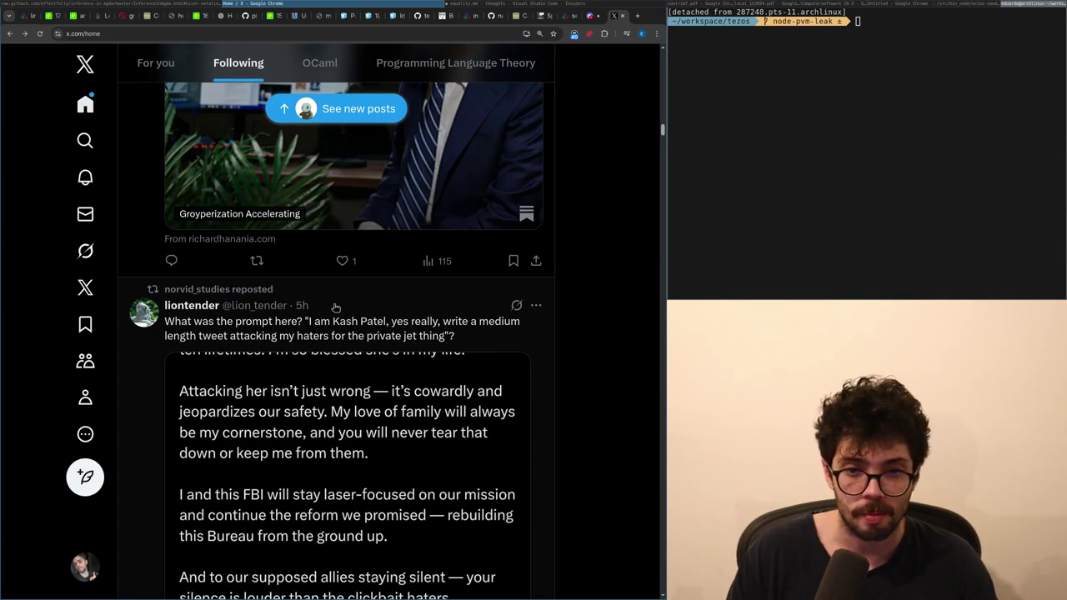
pyautogui.hotkey('ctrl', 'shift', 'Tab')
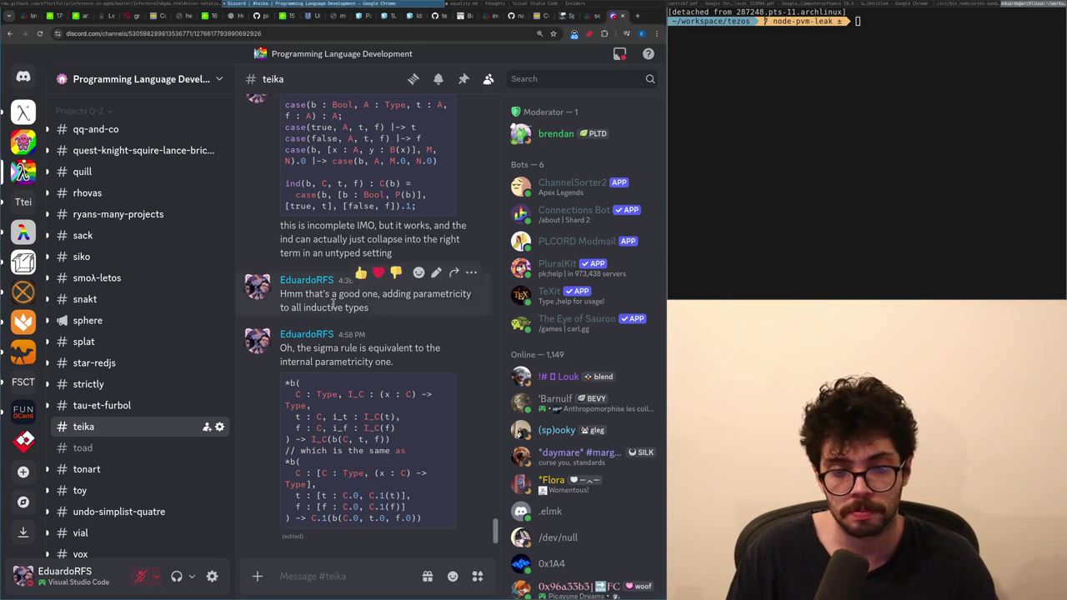
pyautogui.hotkey('ctrl', 't')
pyautogui.hotkey('ctrl', 'w')
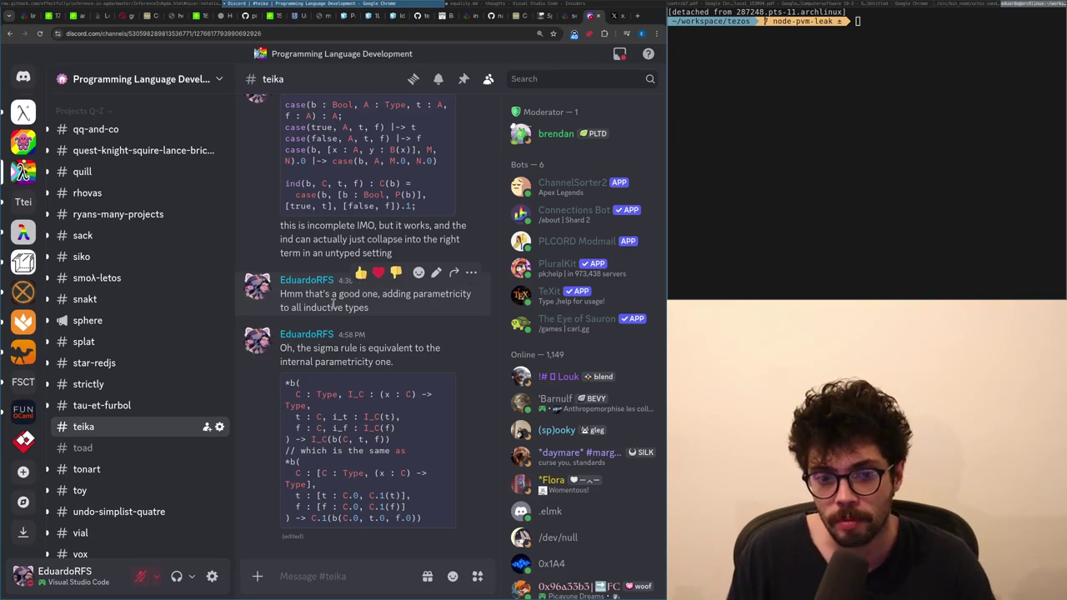
pyautogui.hotkey('ctrl', 'Tab')
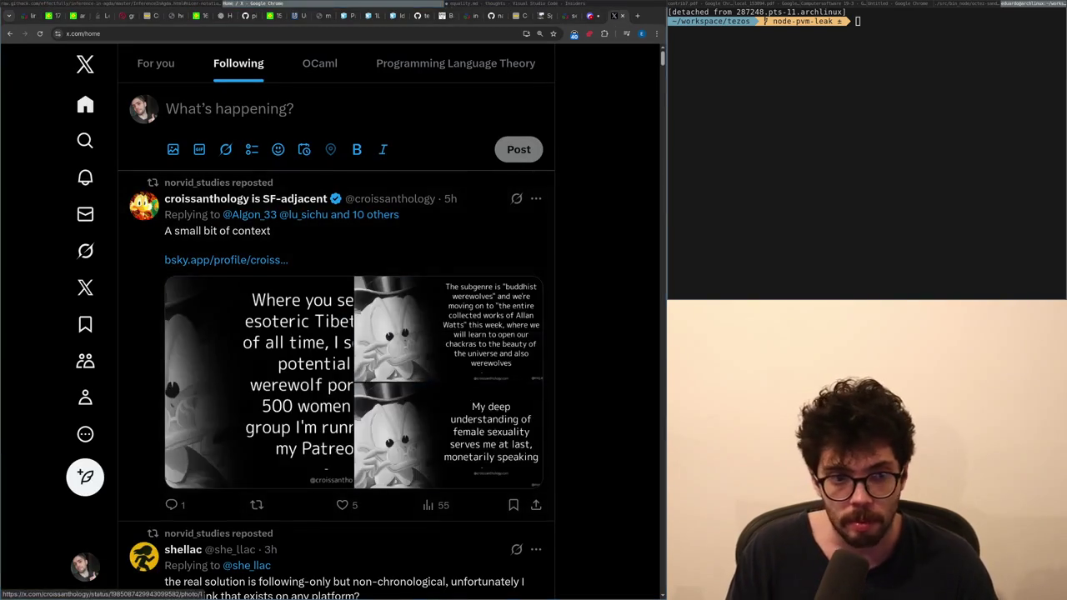
# - Open the Rust advocates and Fil-C memory safety post on its own page, and start a reply
pyautogui.scroll(-5, 334, 308)
pyautogui.scroll(-5, 334, 309)
pyautogui.scroll(-5, 334, 308)
pyautogui.scroll(5, 335, 309)
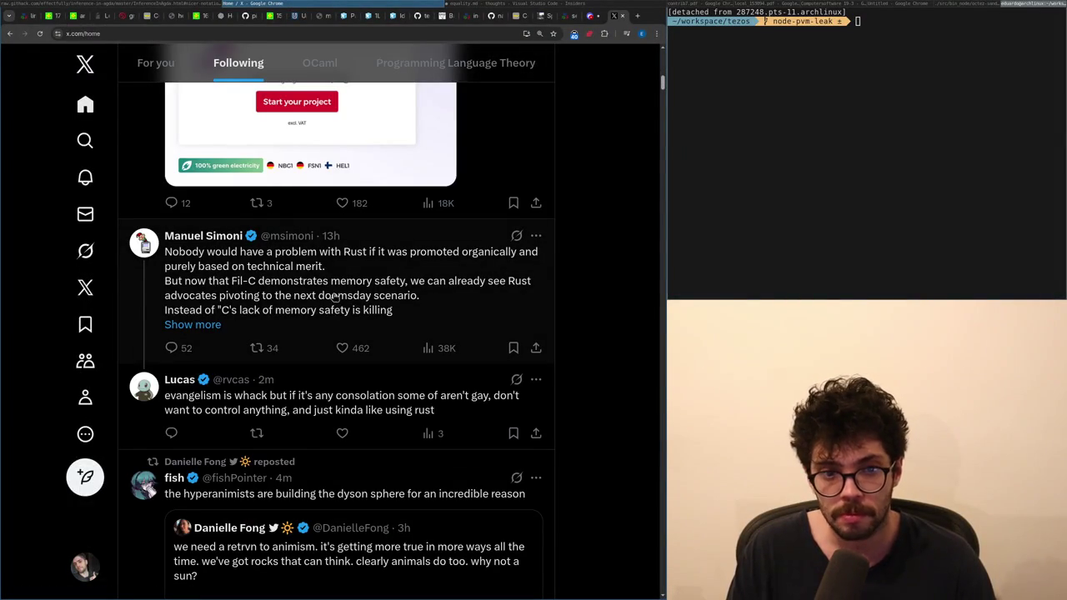
pyautogui.click(333, 302)
pyautogui.click(256, 404)
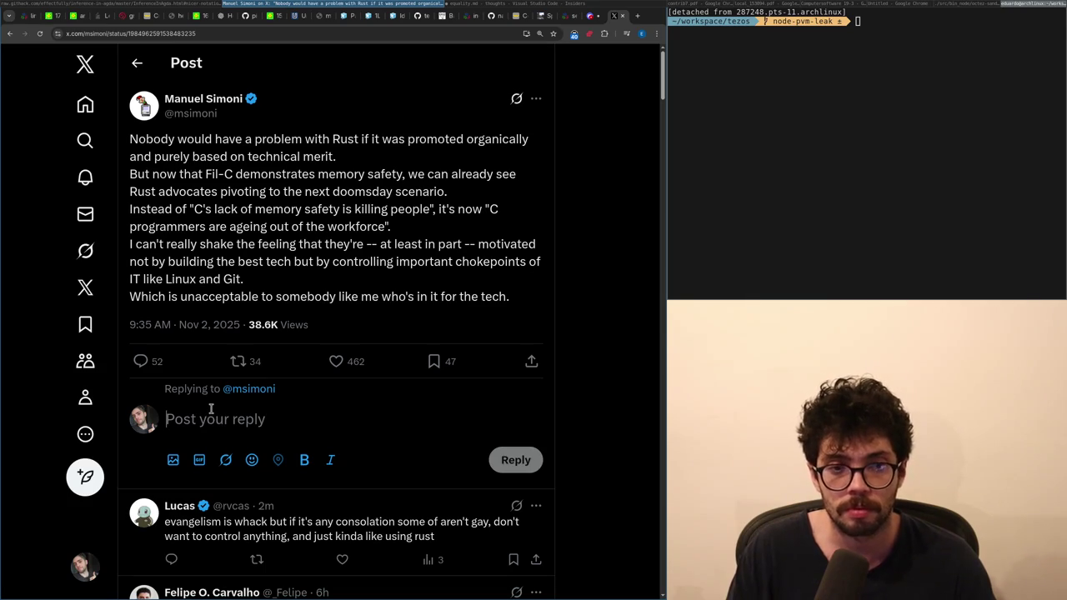
# - Write 'JavaScript is also memory safe, that doesn't mean it's an alternative to Rust. Fil-C is a'
pyautogui.write('Ja')
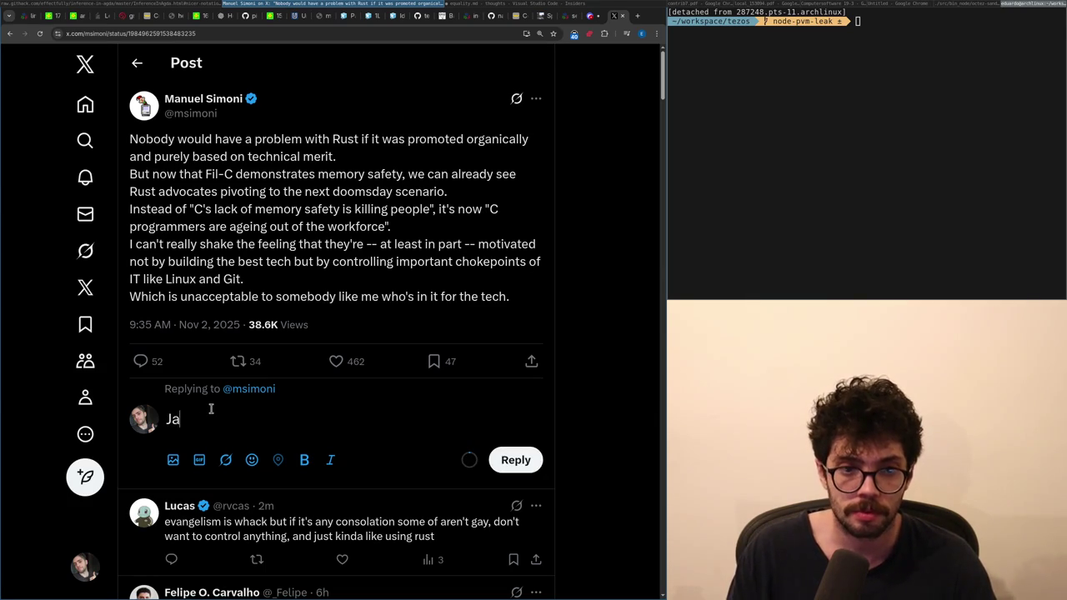
pyautogui.write('vaScripalso')
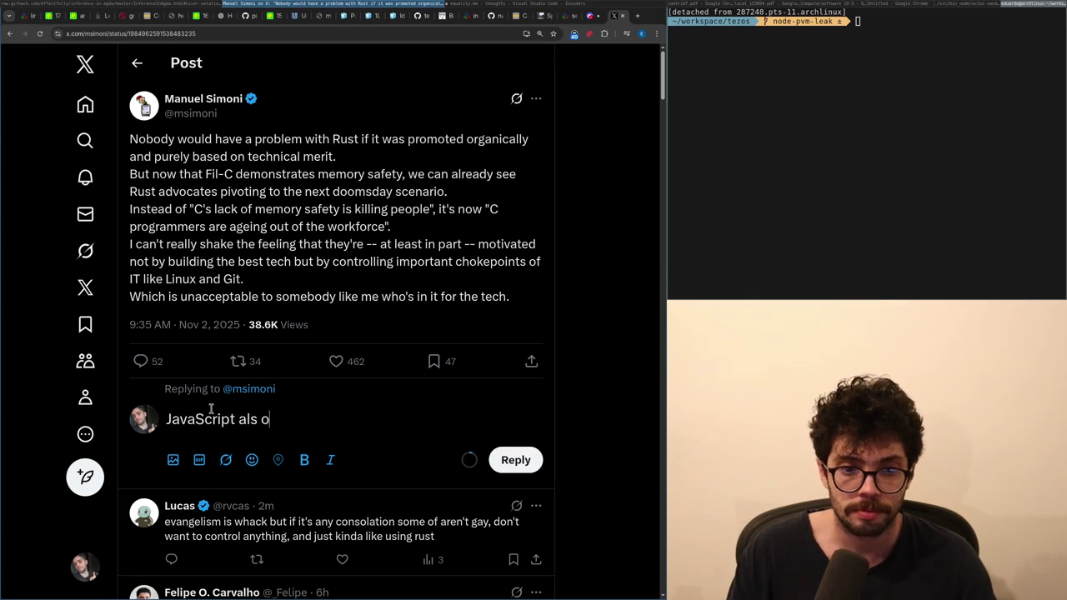
pyautogui.hotkey('ctrl', 'a')
pyautogui.press('BackSpace')
pyautogui.hotkey('ctrl', 'z')
pyautogui.write('h')
pyautogui.press('BackSpace')
pyautogui.press('BackSpace')
pyautogui.press('BackSpace')
pyautogui.hotkey('ctrl', 'a')
pyautogui.press('BackSpace')
pyautogui.write('hi')
pyautogui.press('BackSpace')
pyautogui.press('BackSpace')
pyautogui.write('JavaScript is also memory safe, ')
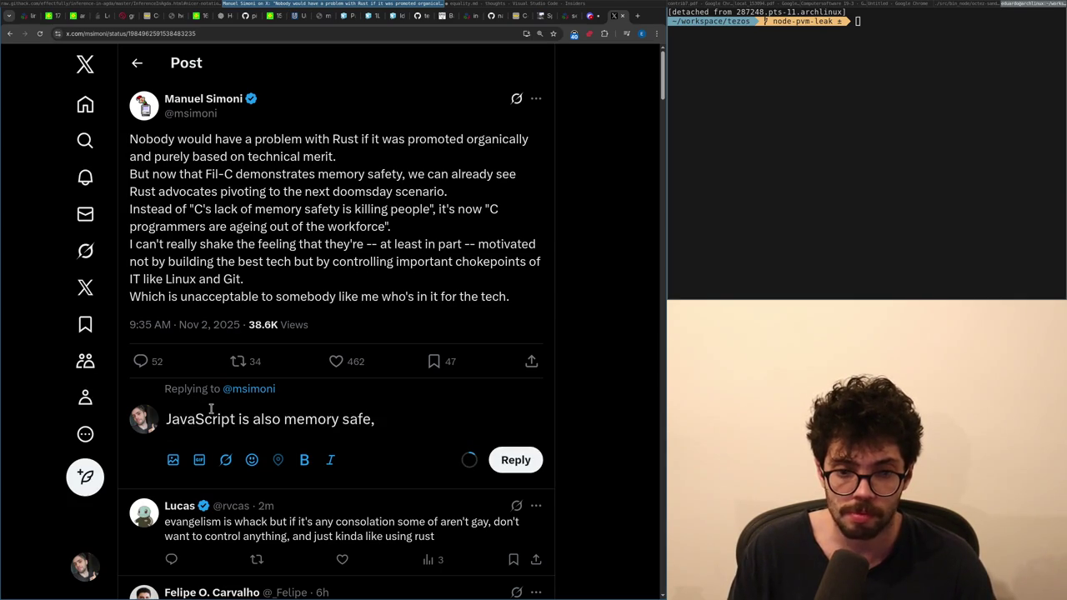
pyautogui.write("that doesn't mean t")
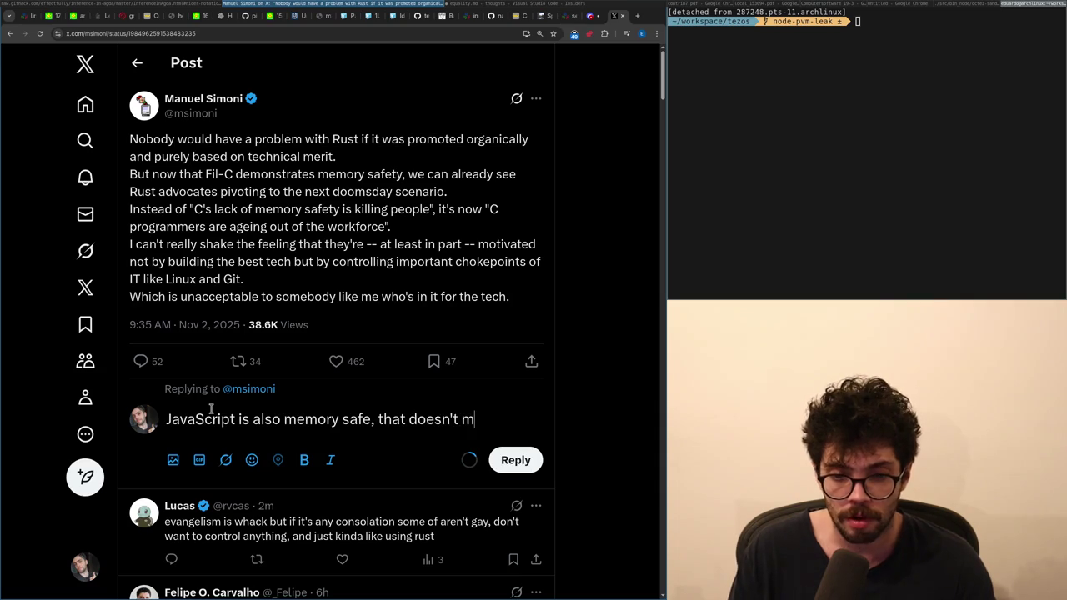
pyautogui.press('BackSpace')
pyautogui.write("it's an alter")
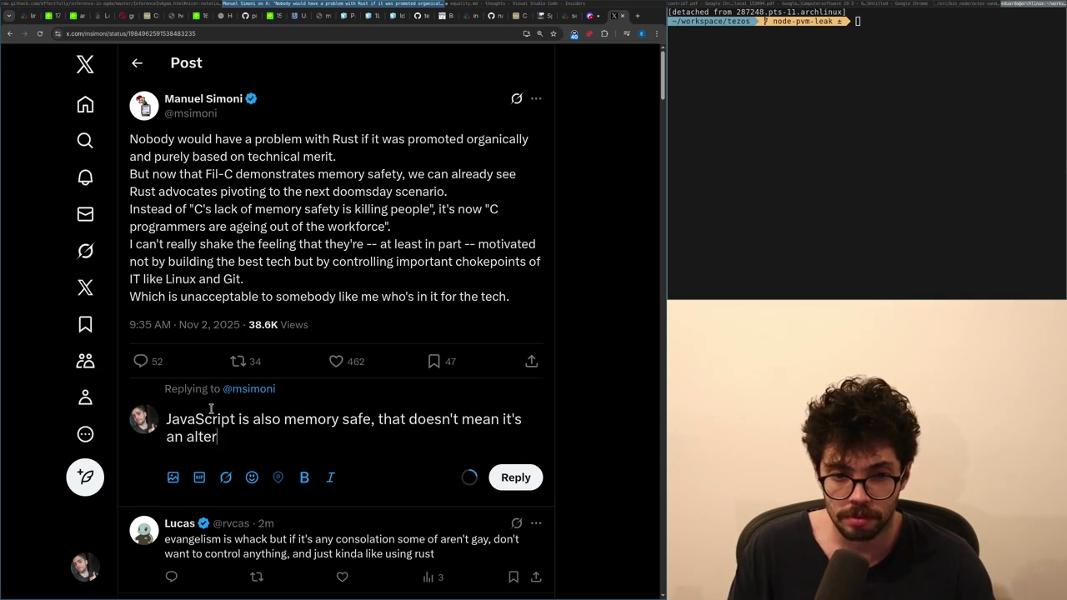
pyautogui.write('native to Rust. Fi')
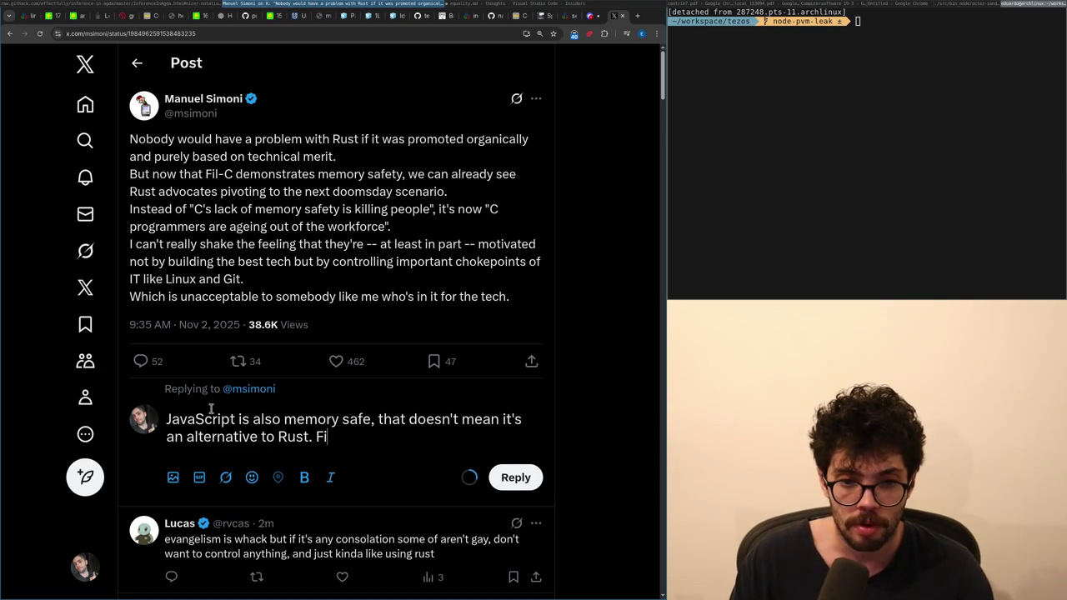
pyautogui.write('l-C is a grea')
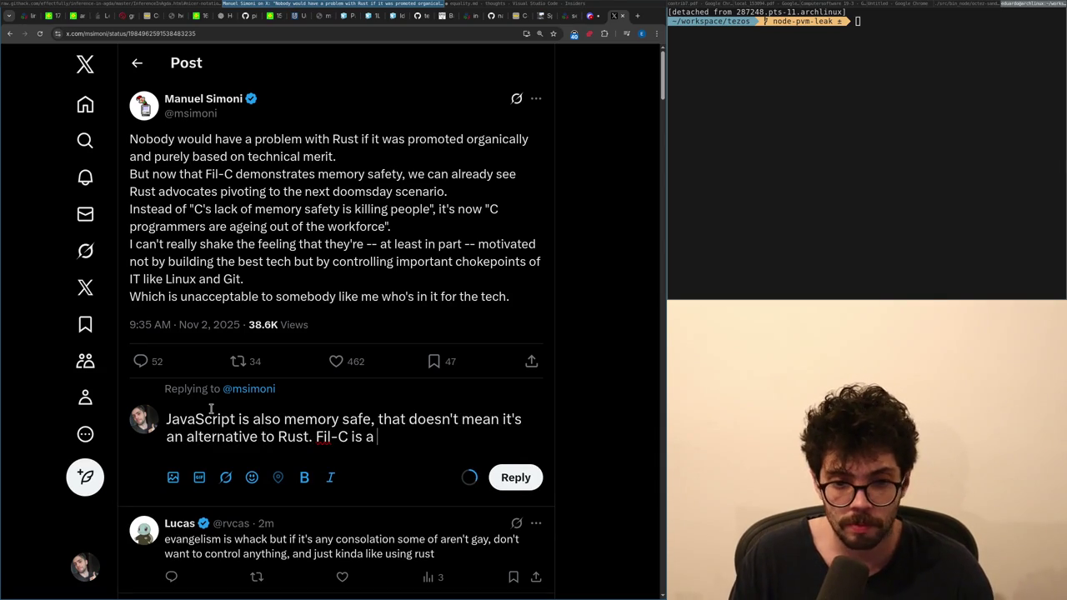
pyautogui.press('BackSpace')
pyautogui.press('BackSpace')
pyautogui.press('BackSpace')
# - Finish with 'valid tool', drop the phrase 'to ensure safety', and add a line break
pyautogui.write('valid tool,')
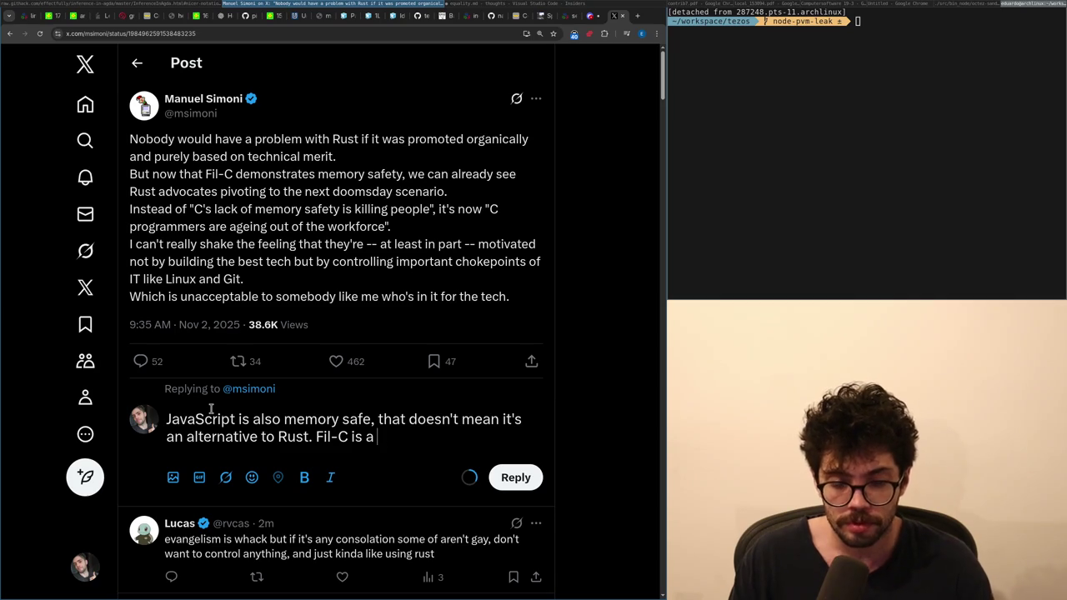
pyautogui.write(' to ensure safety')
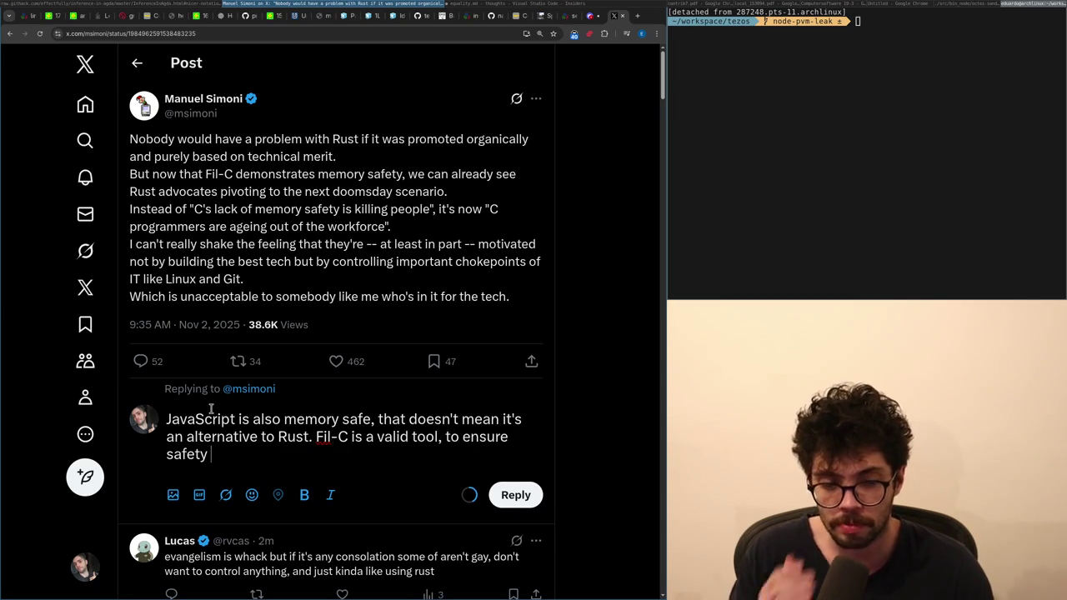
pyautogui.hotkey('ctrl', 'shift', 'Left')
pyautogui.hotkey('ctrl', 'shift', 'Left')
pyautogui.hotkey('ctrl', 'shift', 'Left')
pyautogui.hotkey('ctrl', 'shift', 'Right')
pyautogui.hotkey('ctrl', 'shift', 'Right')
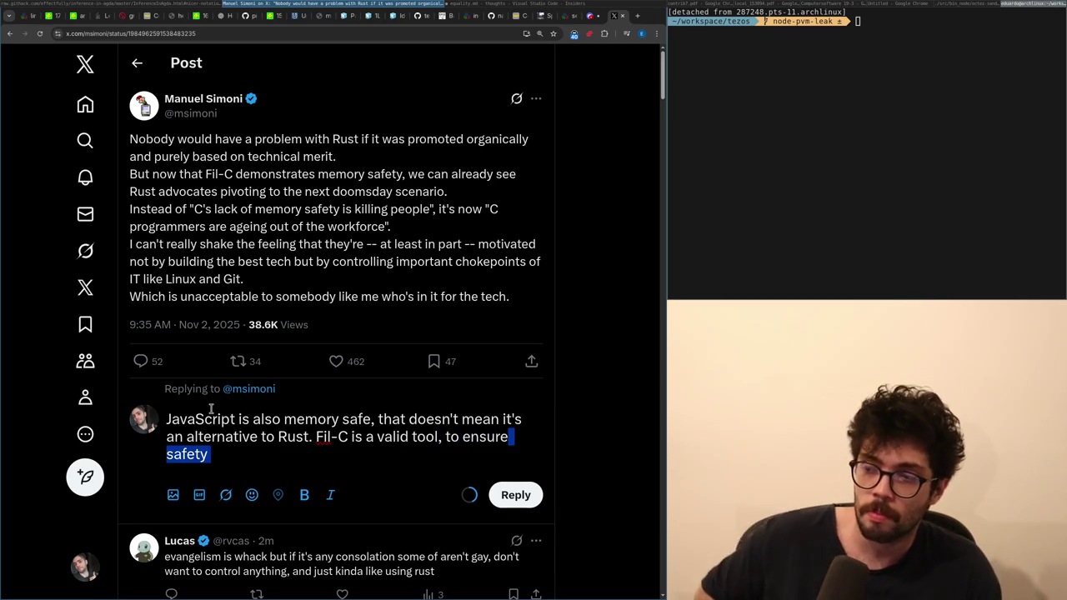
pyautogui.hotkey('ctrl', 'shift', 'Left')
pyautogui.hotkey('ctrl', 'shift', 'Left')
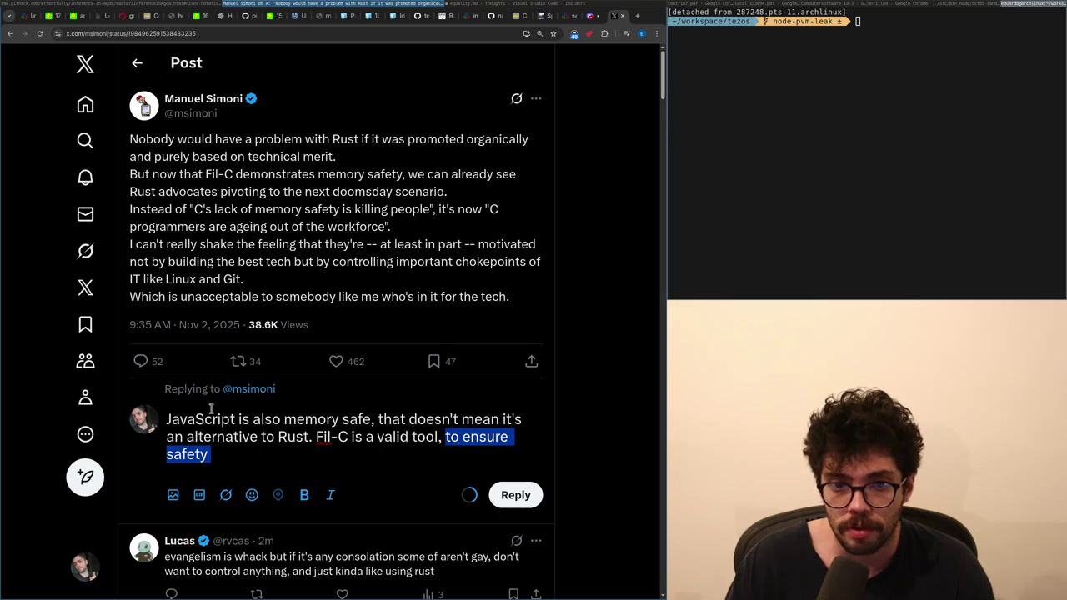
pyautogui.press('BackSpace')
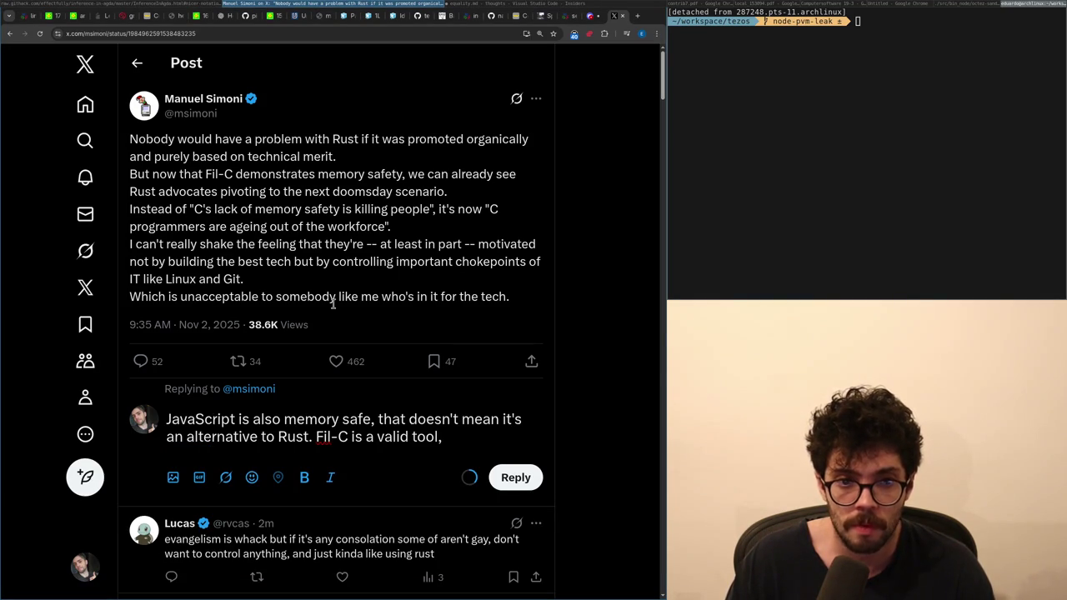
pyautogui.press('Return')
pyautogui.press('Return')
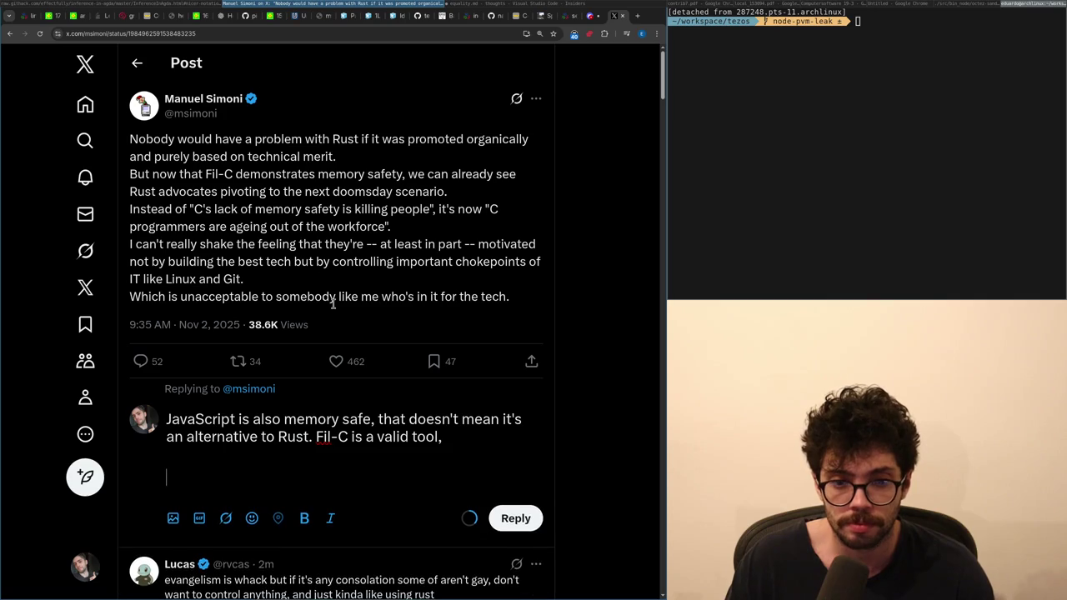
# - Add an opening line calling the post paranoia and trying to find excuses
pyautogui.hotkey('ctrl', 'Home')
pyautogui.press('Return')
pyautogui.write('This is just paranoi')
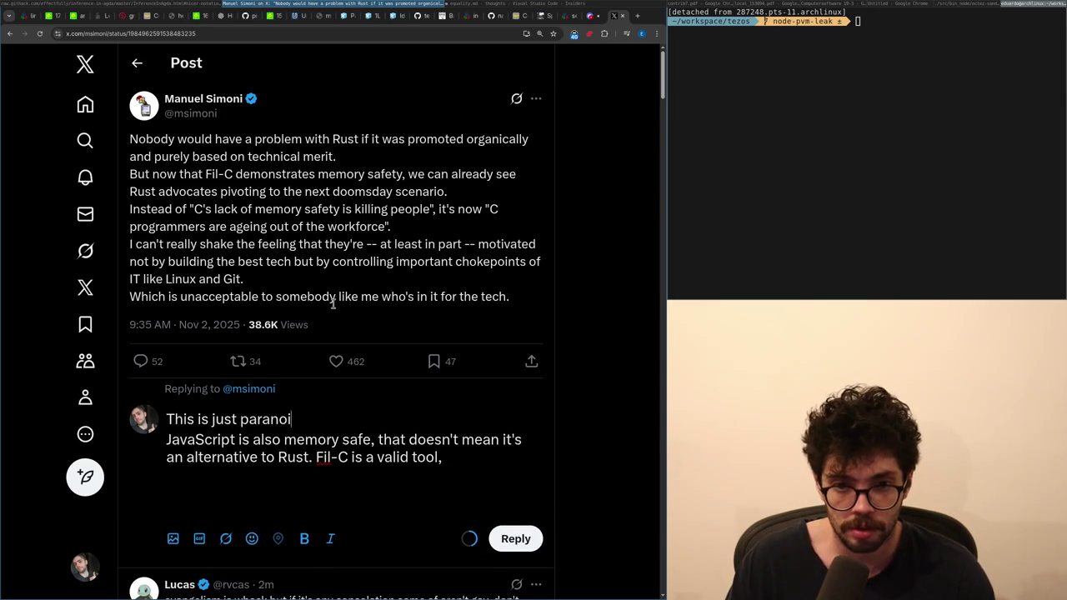
pyautogui.press('Return')
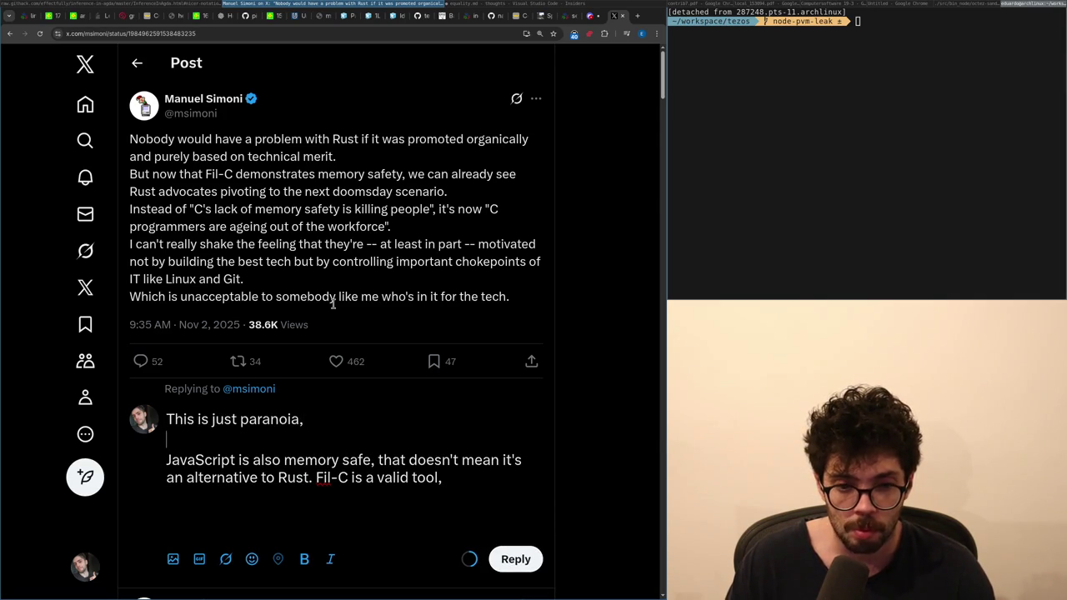
pyautogui.press('BackSpace')
pyautogui.write('and try')
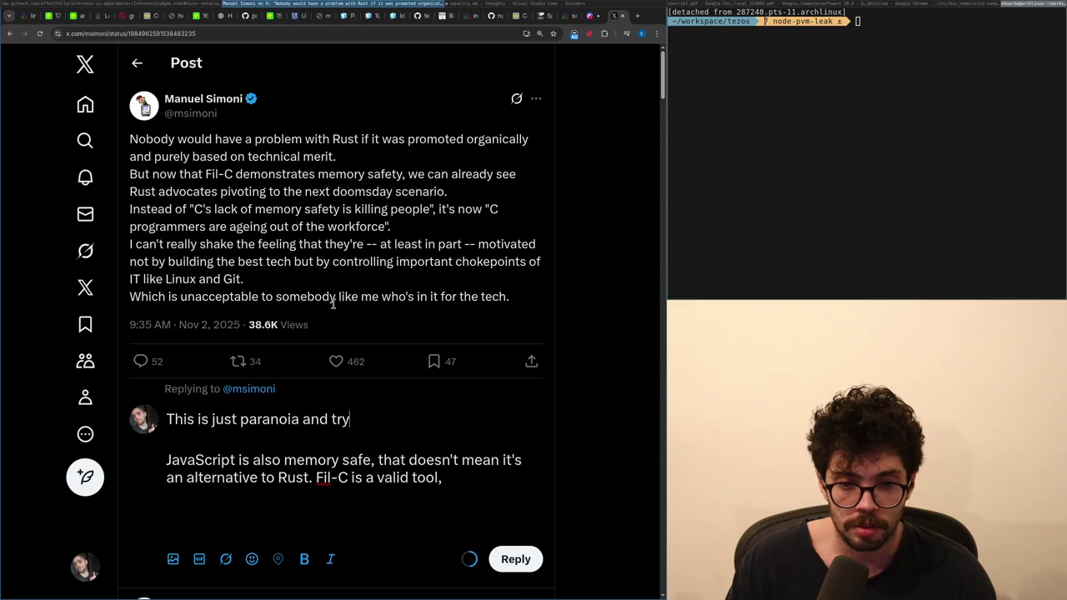
pyautogui.write('ing to find excuses.')
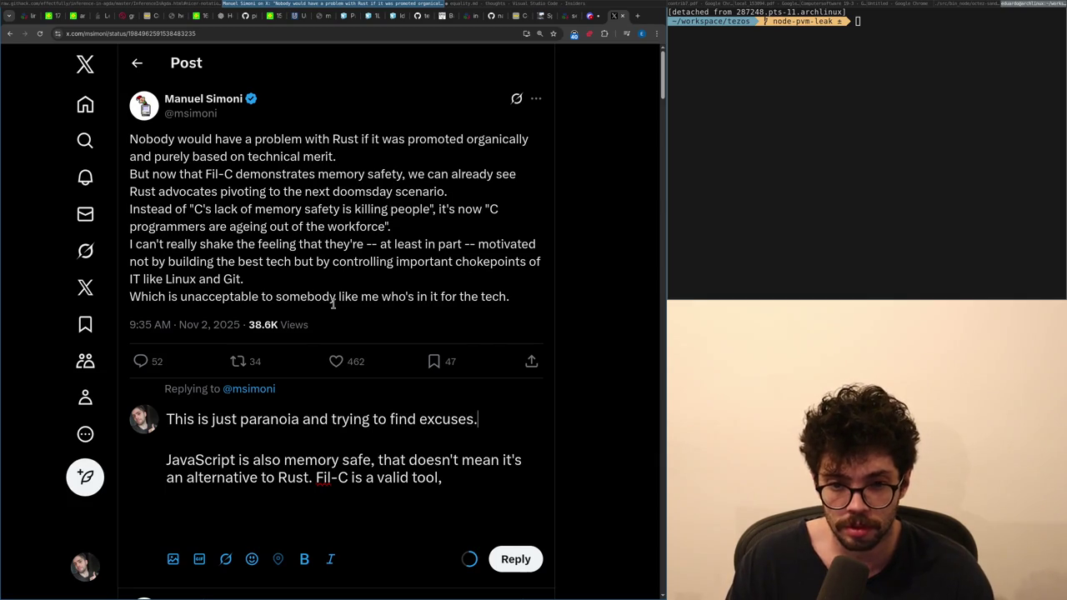
pyautogui.write(' Fil-C is no')
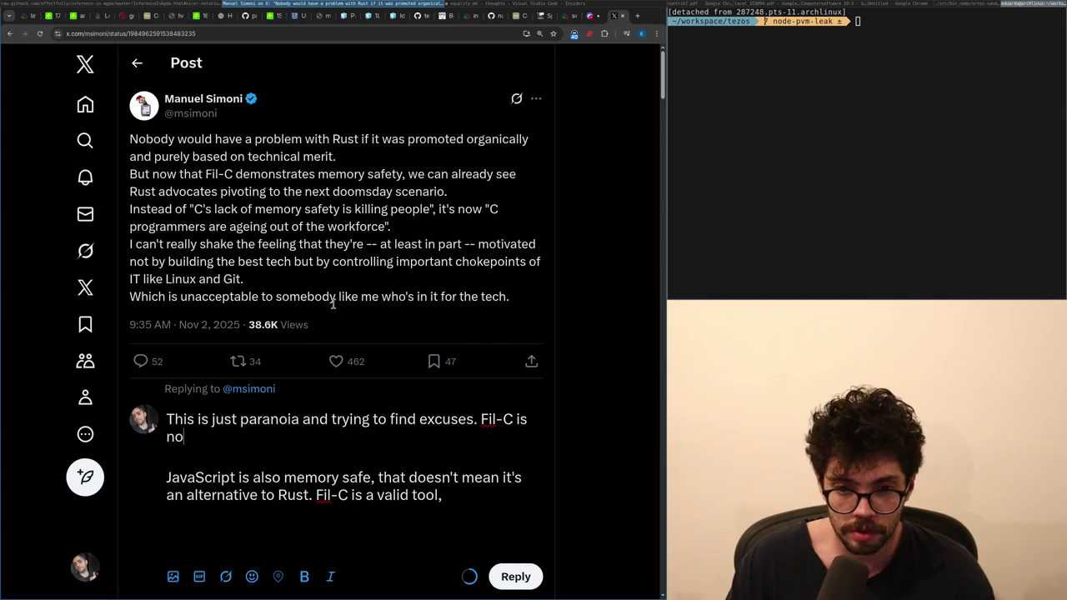
pyautogui.write('t really an alternative,')
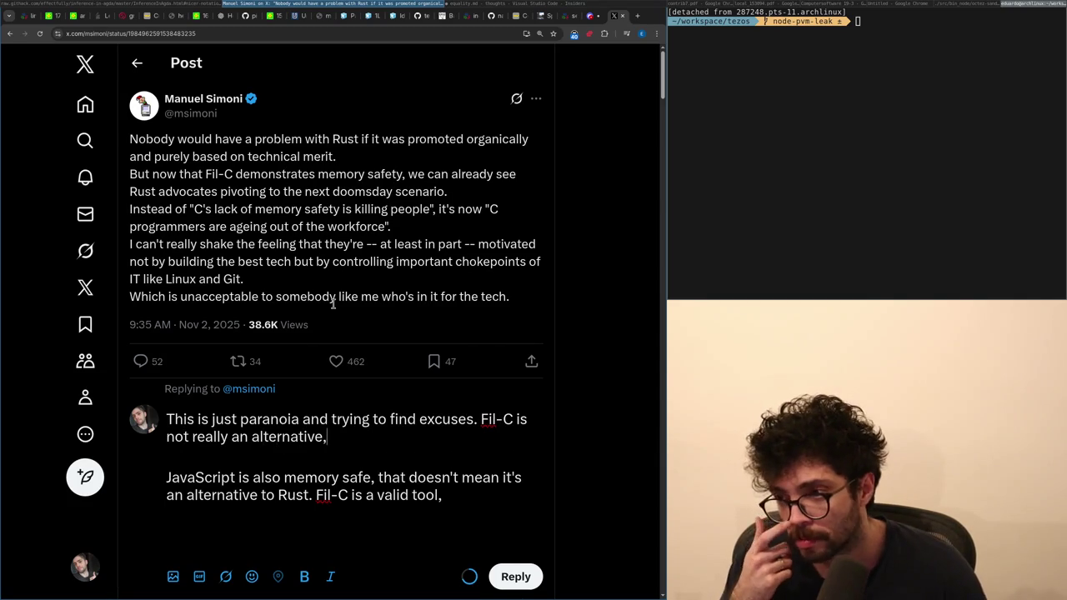
pyautogui.write('to Rusts a')
pyautogui.press('BackSpace')
pyautogui.write('n the same way')
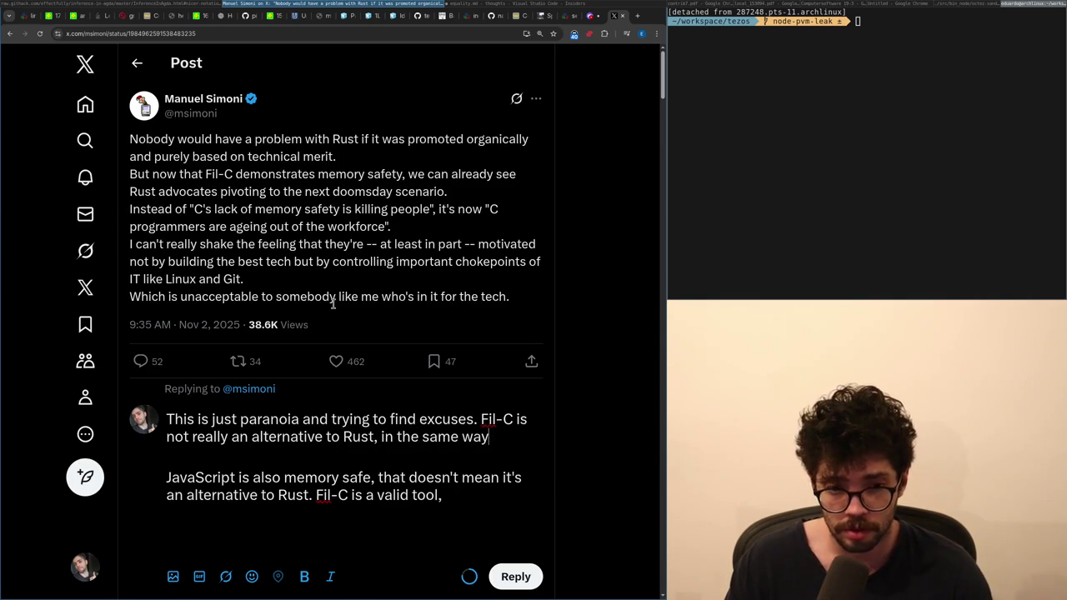
pyautogui.scroll(-5, 333, 303)
# - Insert 'or C, in the same way that JavaScript isn't.' and start the 'If it was about being memory safe' paragraph
pyautogui.hotkey('ctrl', 'Home')
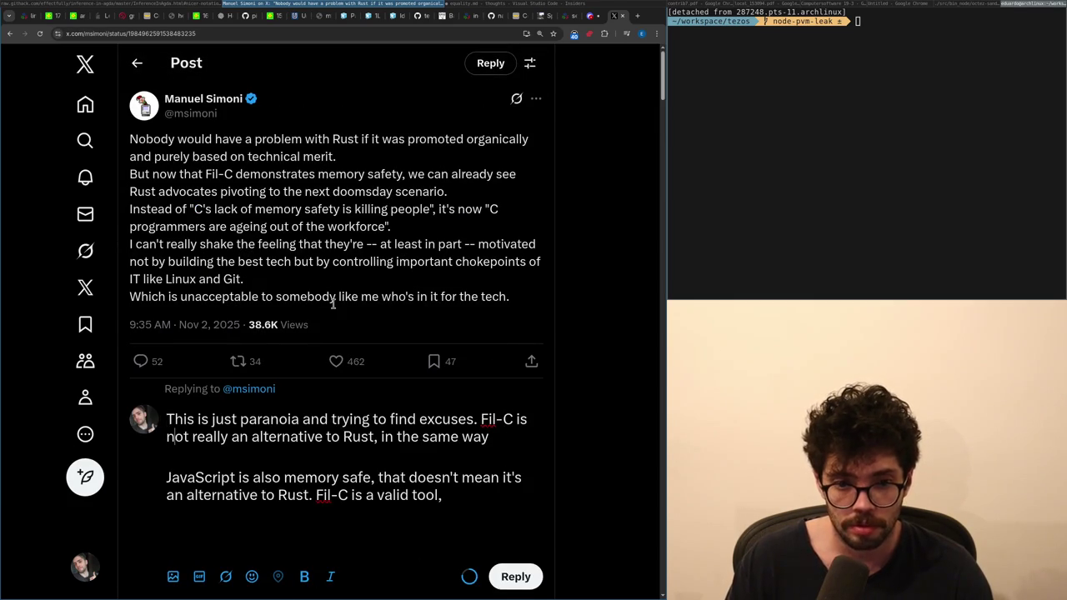
pyautogui.hotkey('ctrl', 'Right')
pyautogui.write('or C,')
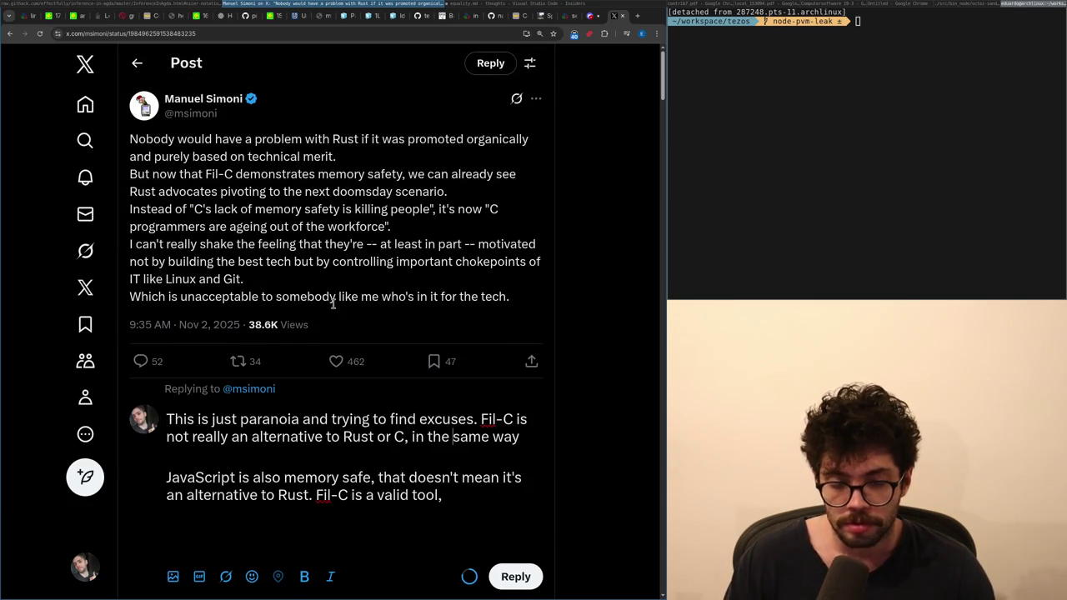
pyautogui.write(' in the same way that JavaS')
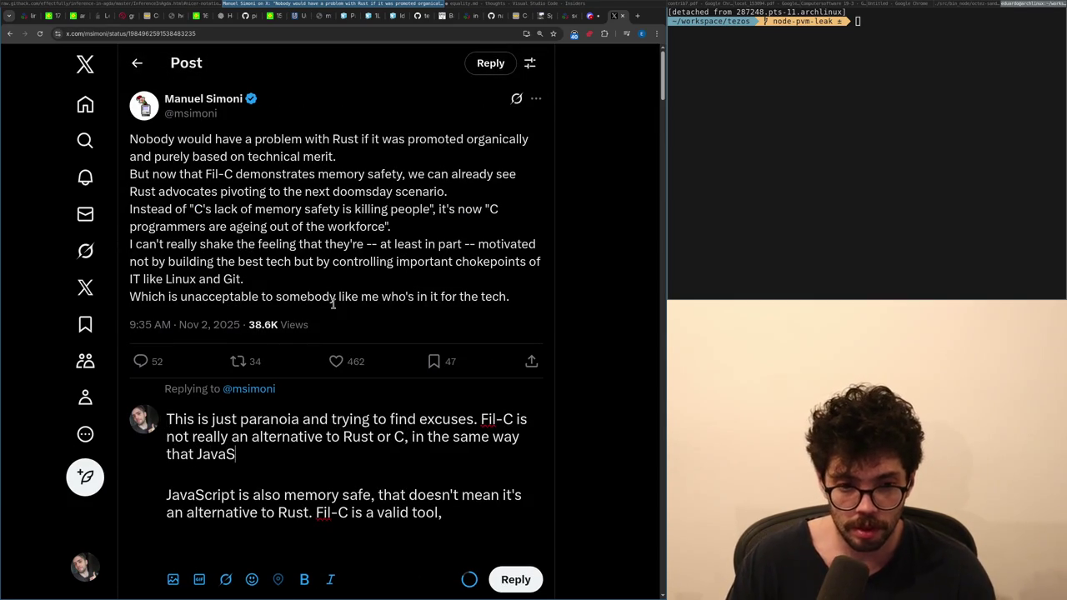
pyautogui.write("cript isn't")
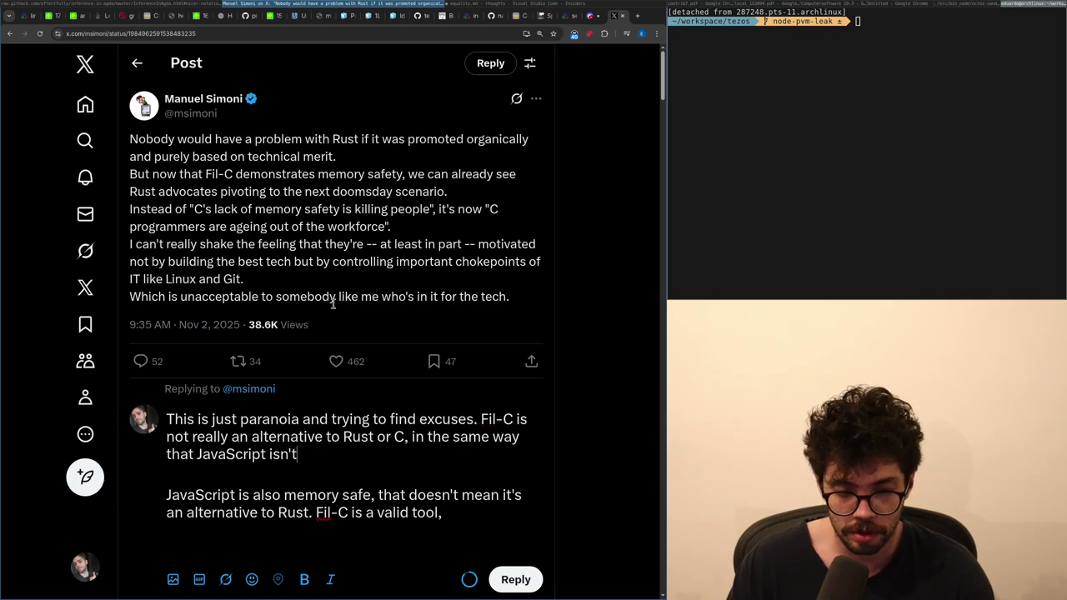
pyautogui.write('.')
pyautogui.press('Return')
pyautogui.press('Return')
pyautogui.write('Be')
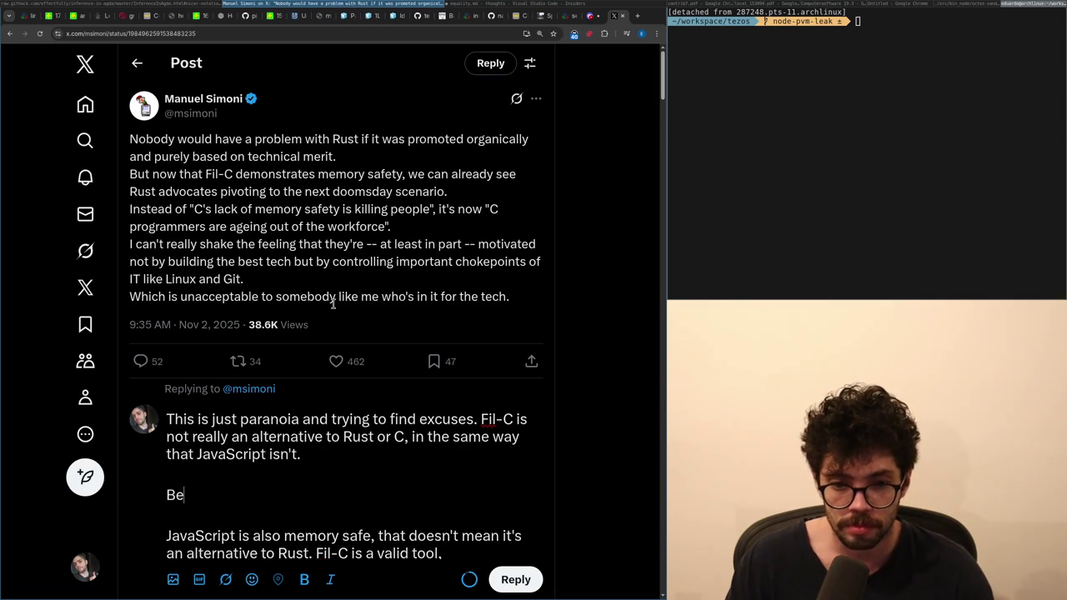
pyautogui.press('BackSpace')
pyautogui.press('BackSpace')
pyautogui.write('If it wa')
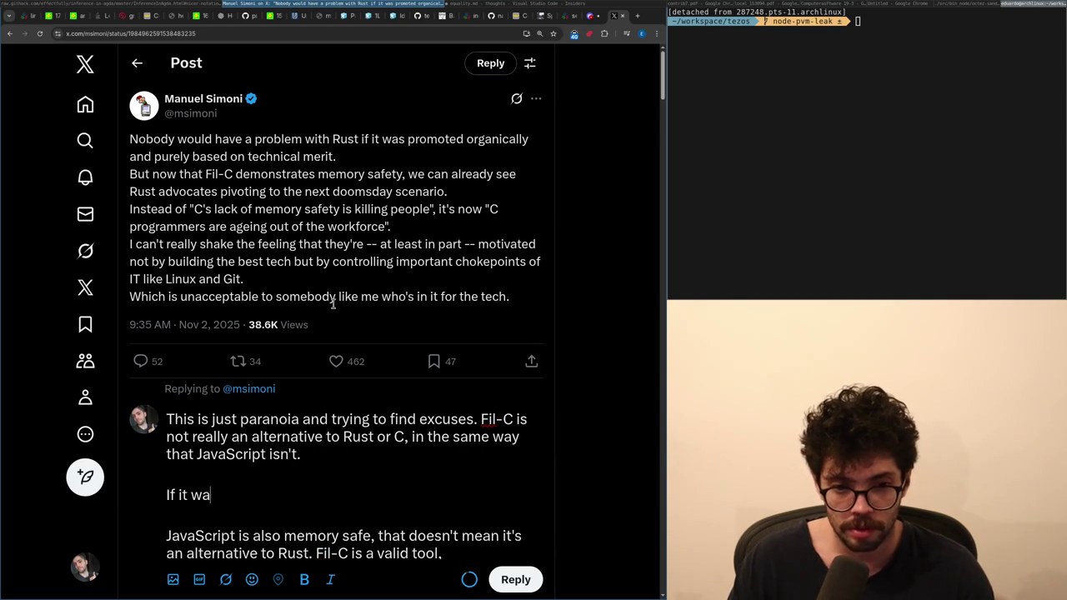
pyautogui.write('s about being memory')
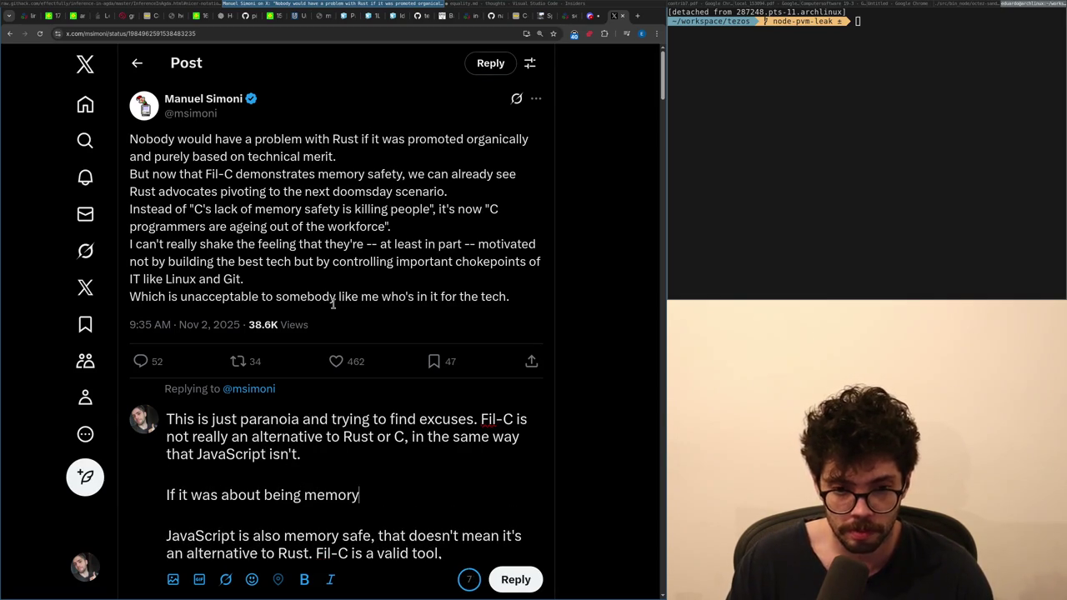
pyautogui.write(' safe,')
pyautogui.write(' people would be')
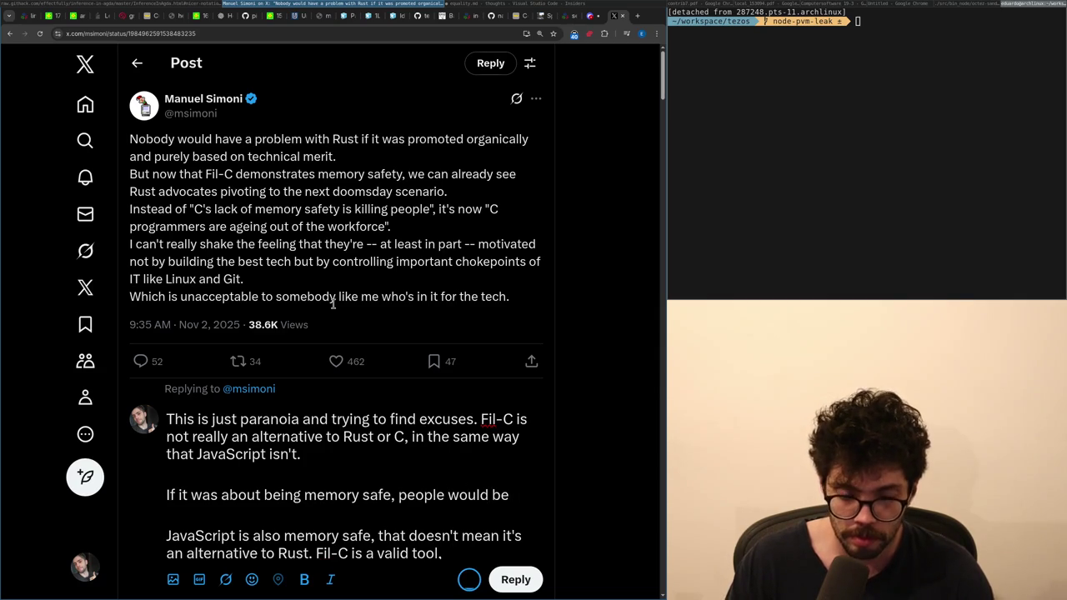
pyautogui.write(' recommending JavaSc')
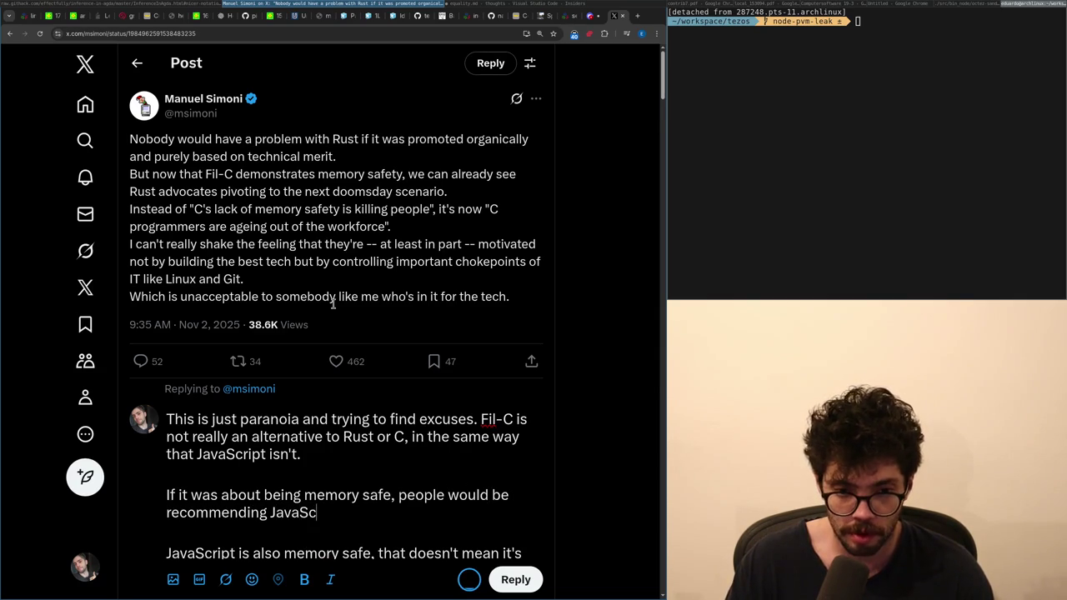
pyautogui.write('ript instead of C fo')
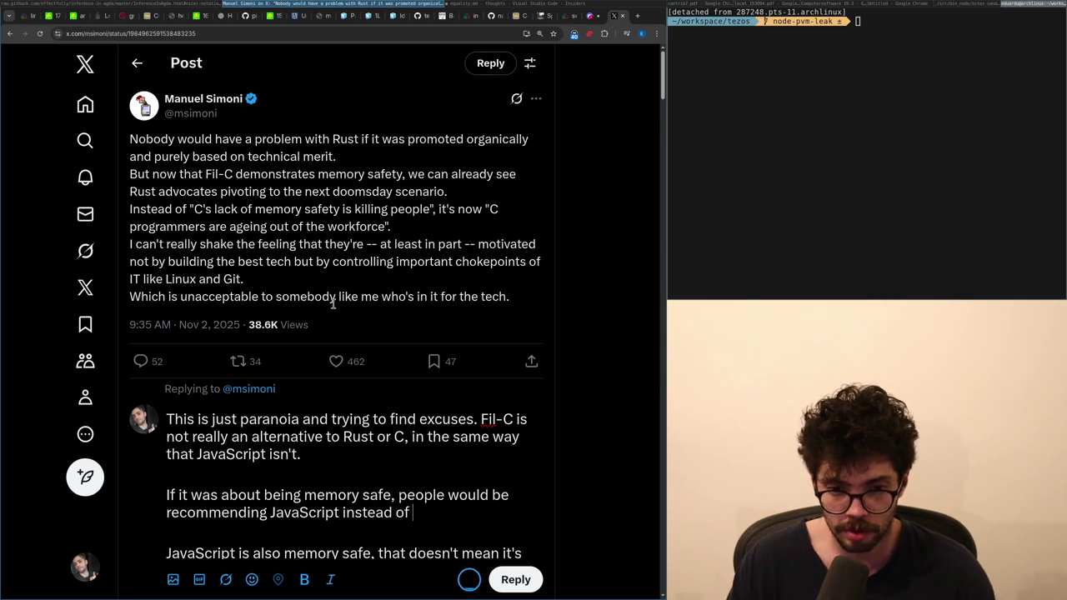
pyautogui.write('r ages')
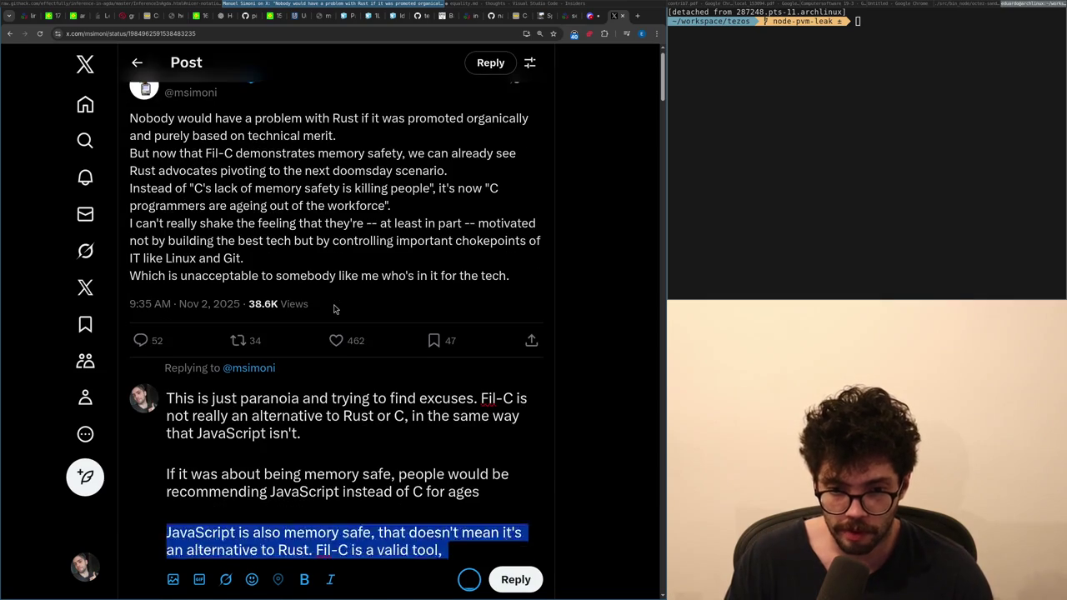
# - Remove the old paragraph and 'paranoia and', and replace 'excuses' with 'a conspiracy'
pyautogui.hotkey('ctrl', 'z')
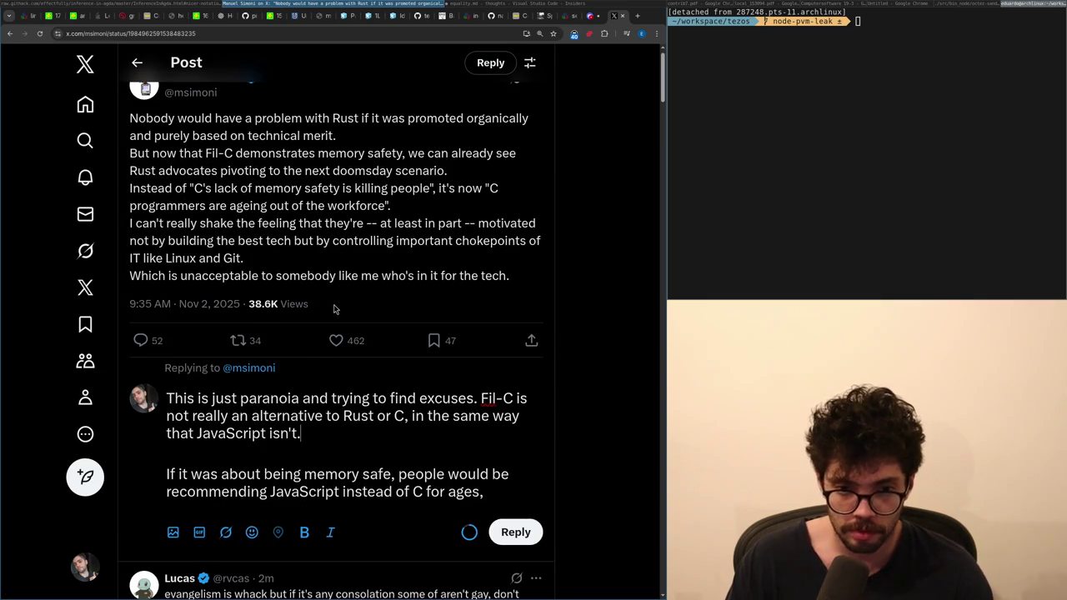
pyautogui.hotkey('ctrl', 'Right')
pyautogui.hotkey('ctrl', 'Right')
pyautogui.hotkey('ctrl', 'Right')
pyautogui.hotkey('ctrl', 'BackSpace')
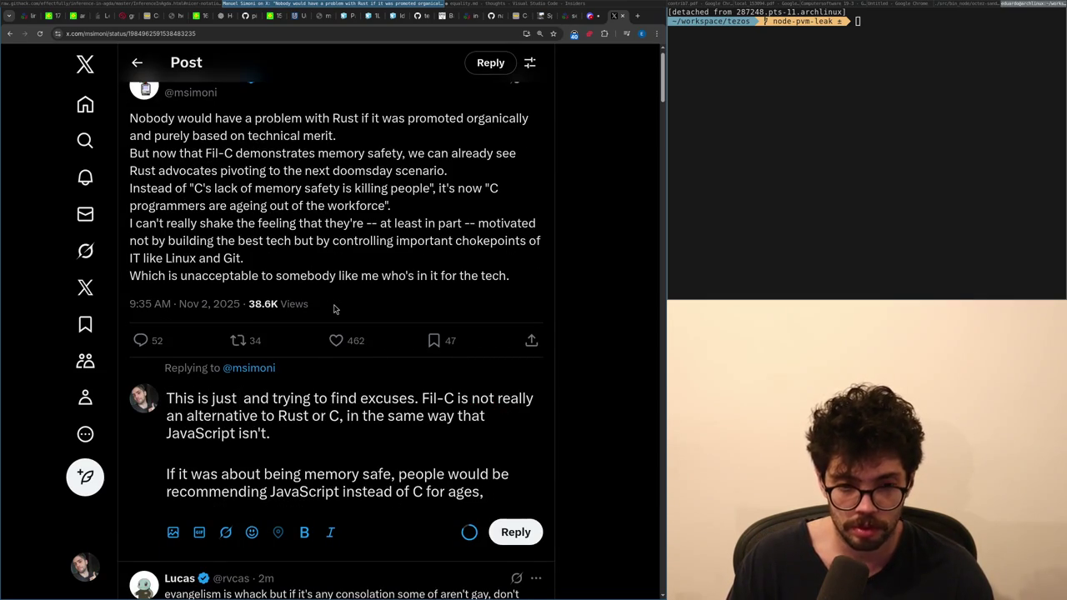
pyautogui.hotkey('ctrl', 'Delete')
pyautogui.press('Delete')
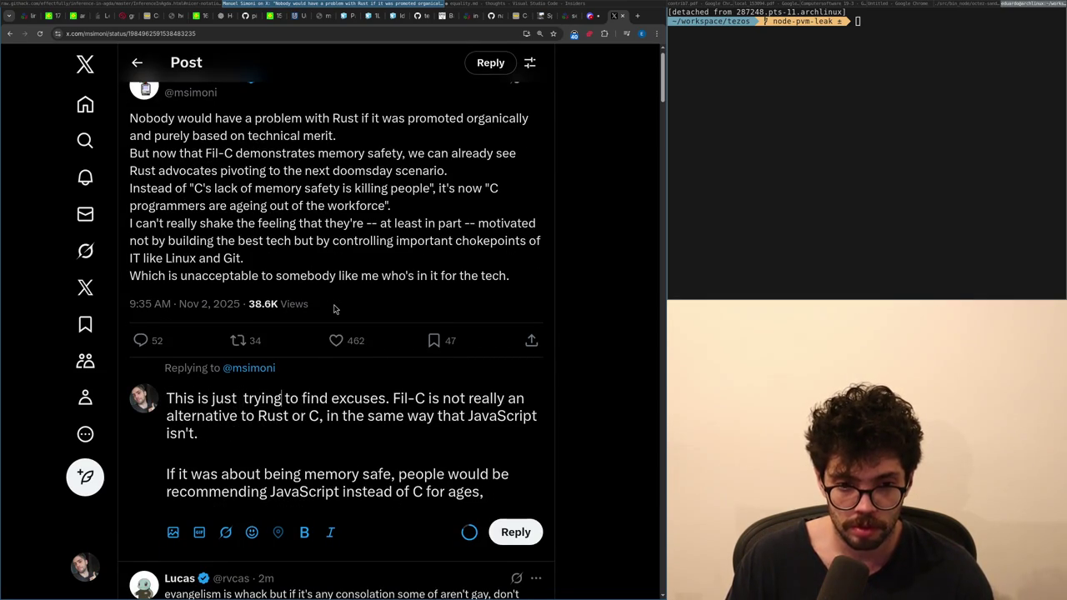
pyautogui.hotkey('ctrl', 'BackSpace')
pyautogui.write('a conspiracy')
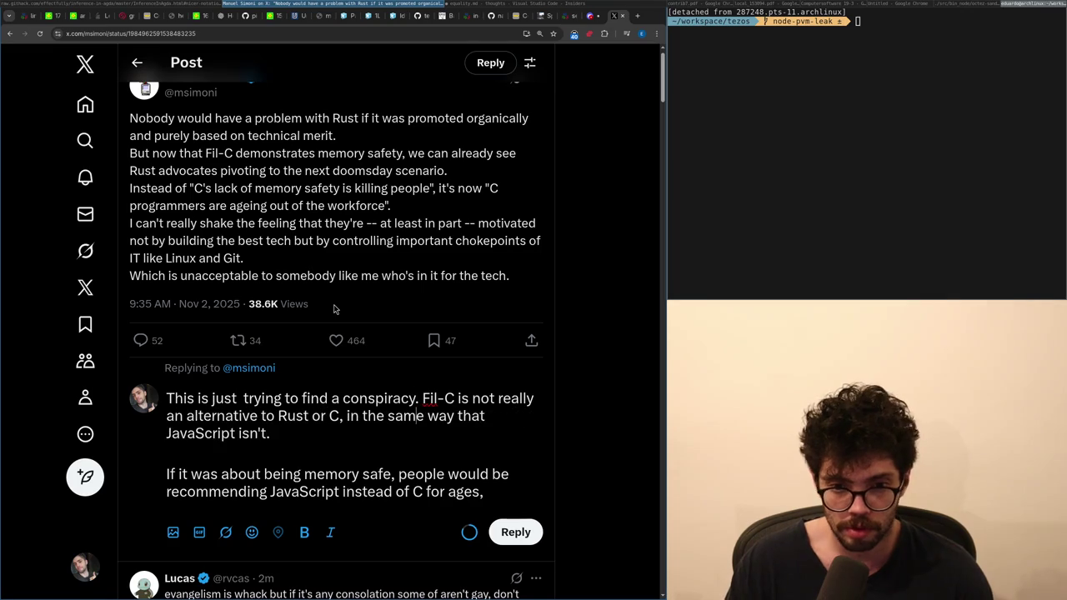
# - End the reply with 'but they weren't.' and post it
pyautogui.press('Down')
pyautogui.hotkey('ctrl', 'Right')
pyautogui.hotkey('ctrl', 'Right')
pyautogui.hotkey('ctrl', 'Right')
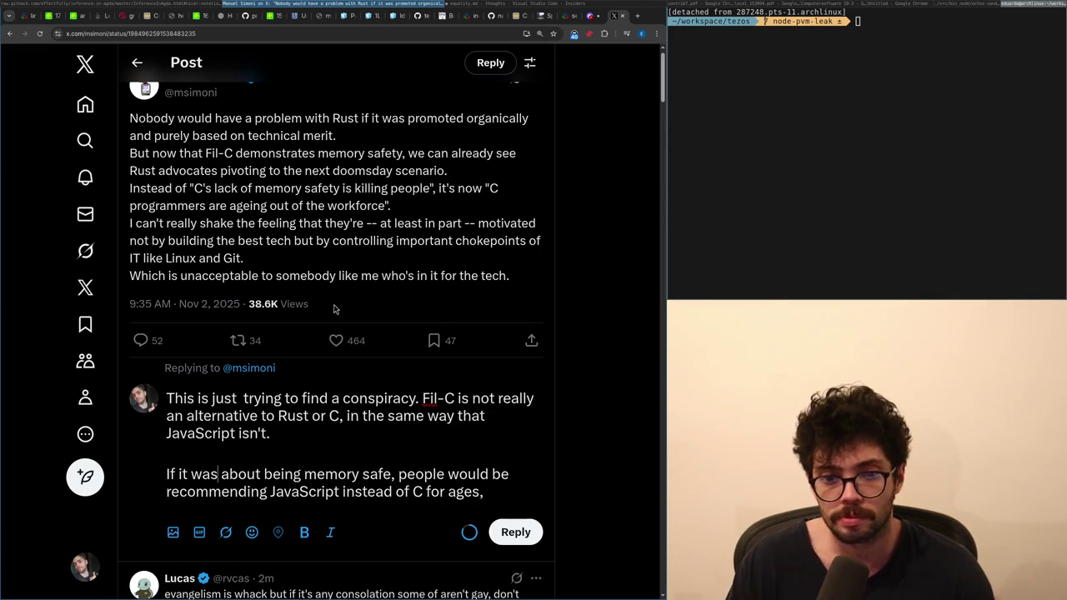
pyautogui.press('End')
pyautogui.write("but they weren't, be")
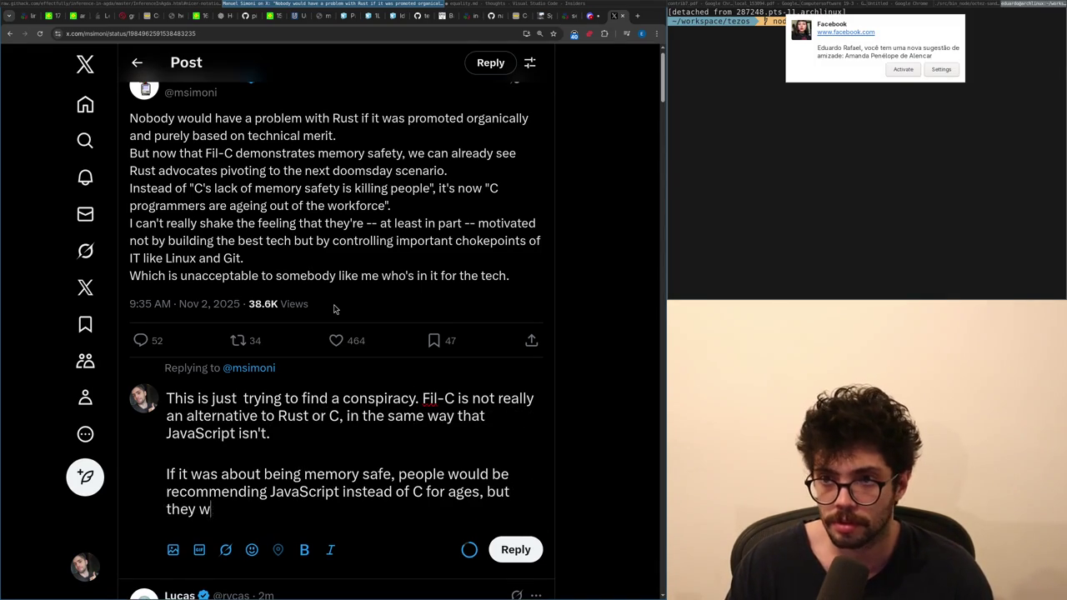
pyautogui.write('cause t')
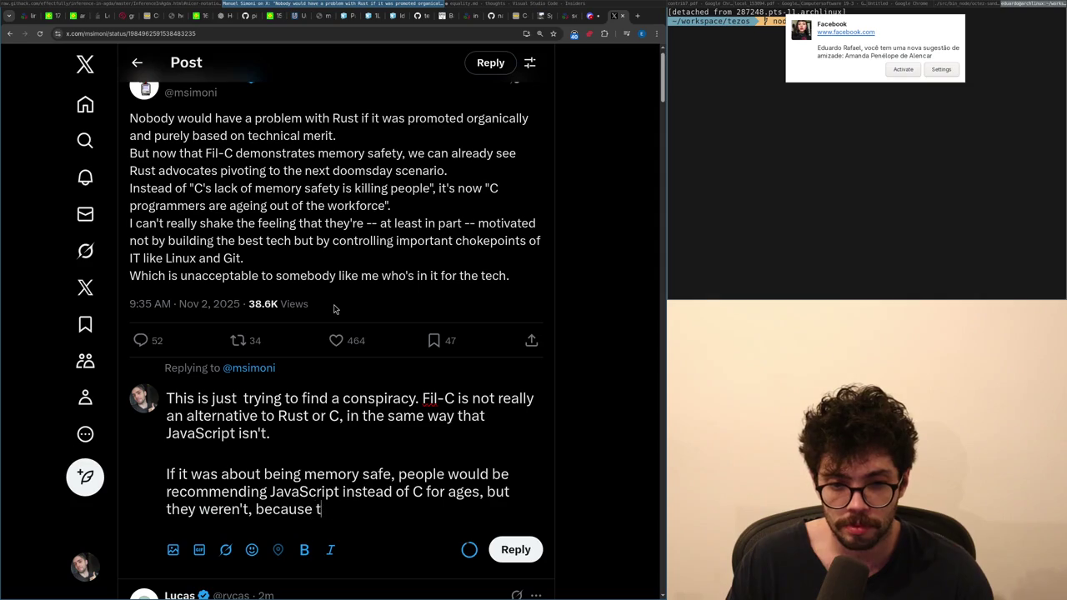
pyautogui.write('here are more')
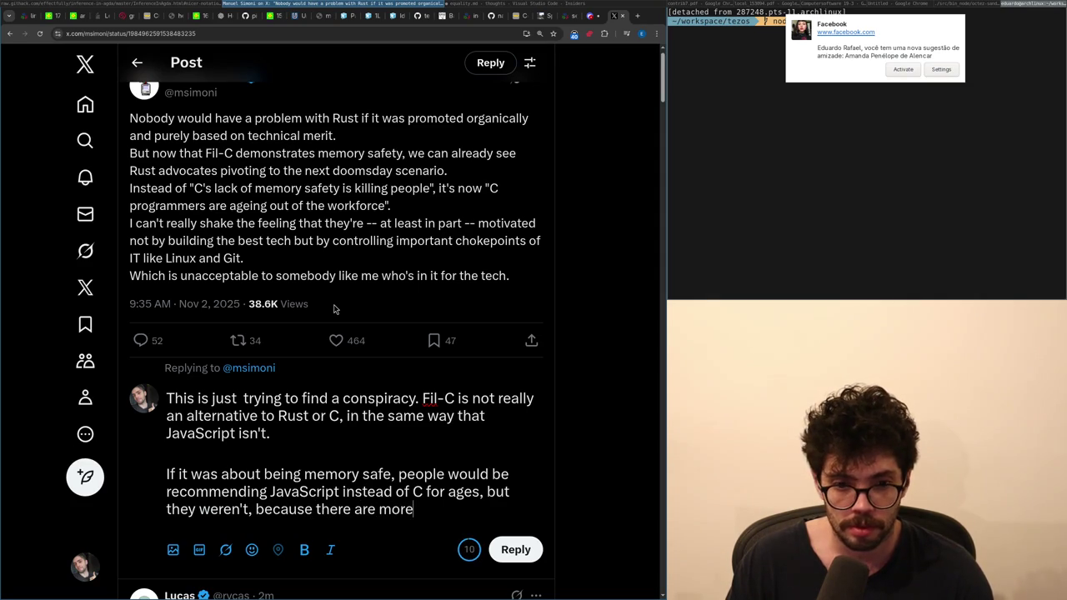
pyautogui.hotkey('ctrl', 'BackSpace')
pyautogui.write('additional')
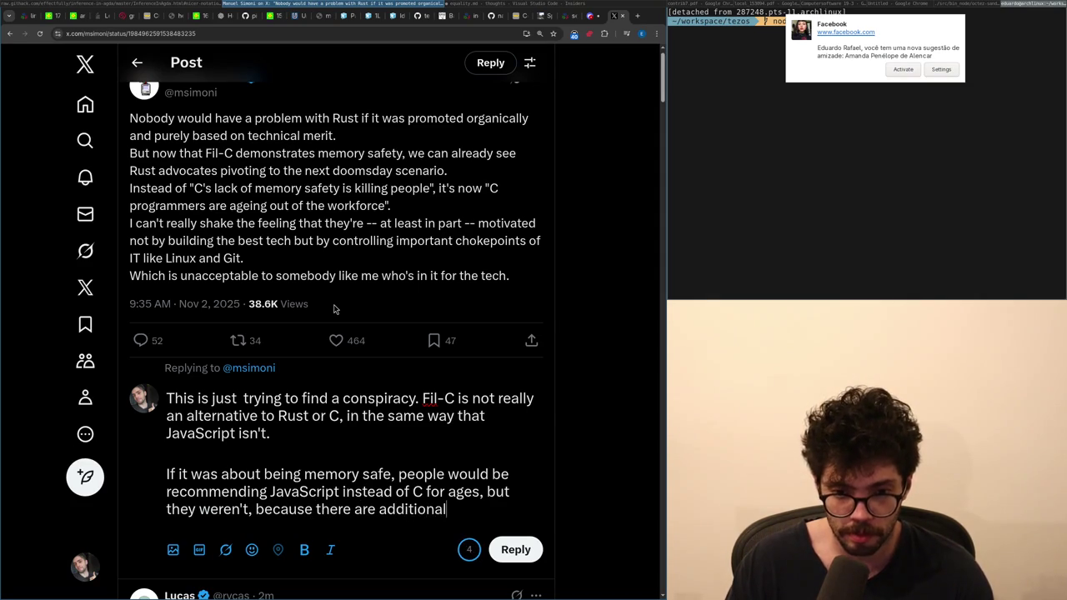
pyautogui.hotkey('ctrl', 'BackSpace')
pyautogui.hotkey('ctrl', 'BackSpace')
pyautogui.hotkey('ctrl', 'BackSpace')
pyautogui.write("that's hno")
pyautogui.hotkey('ctrl', 'BackSpace')
pyautogui.write('not')
pyautogui.hotkey('shift', 'Home')
pyautogui.hotkey('ctrl', 'shift', 'Right')
pyautogui.hotkey('ctrl', 'shift', 'Right')
pyautogui.write('.')
pyautogui.click(523, 555)
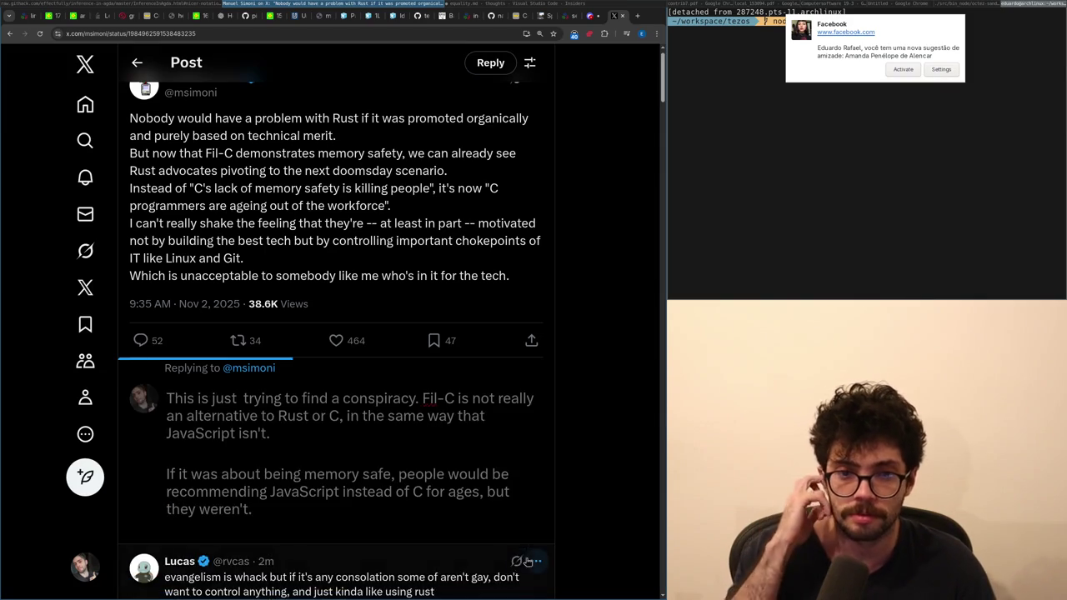
# - Find the posted Fil-C conspiracy reply among the replies and open it on its own page
pyautogui.scroll(-2, 444, 470)
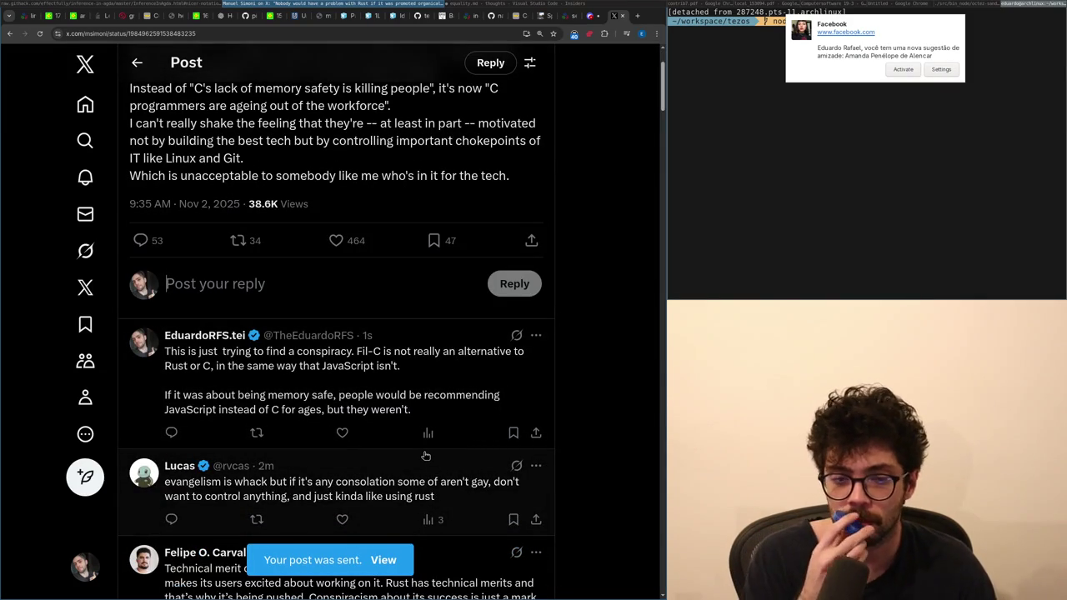
pyautogui.scroll(-1, 425, 455)
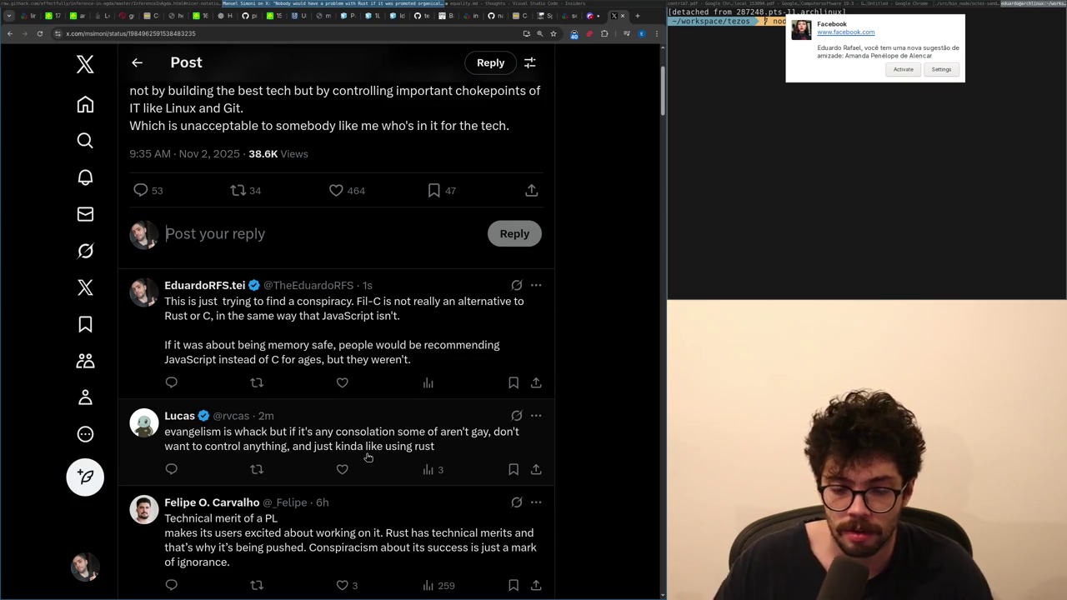
pyautogui.scroll(-1, 368, 457)
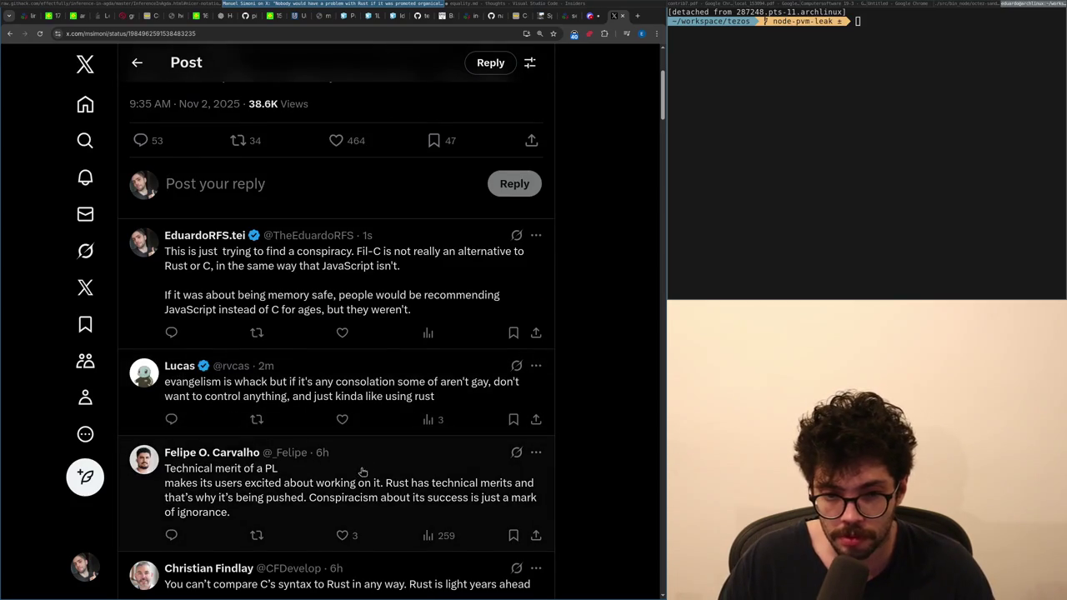
pyautogui.scroll(-1, 368, 456)
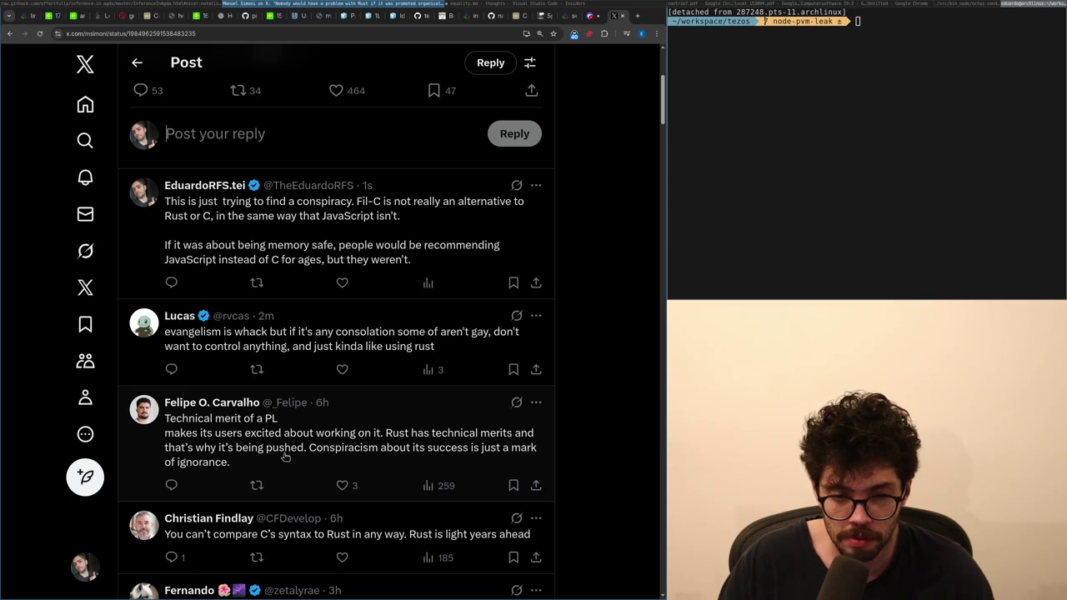
pyautogui.scroll(5, 266, 462)
pyautogui.click(233, 477)
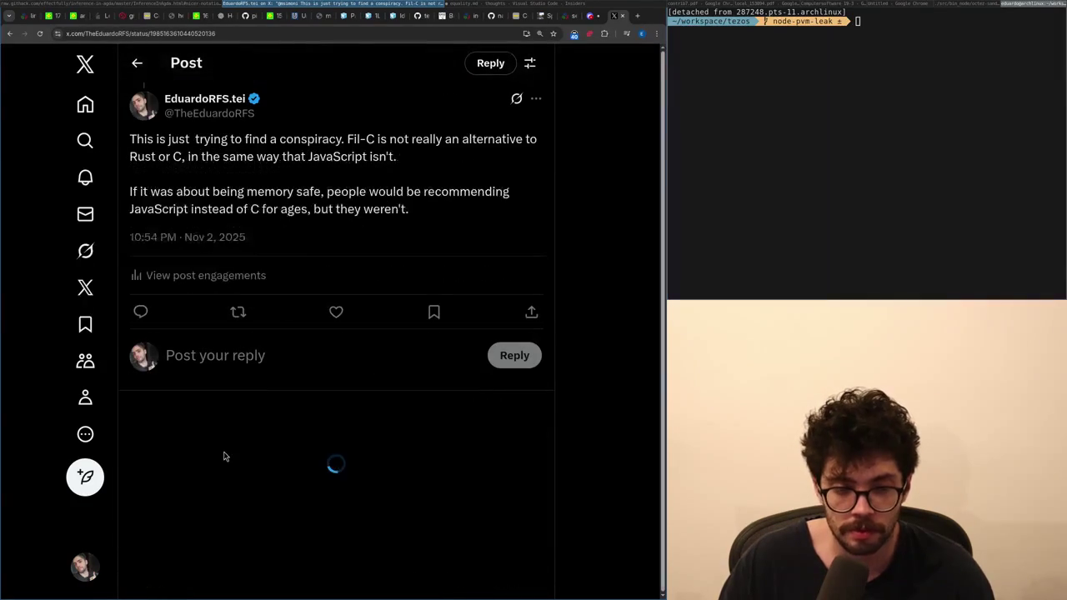
# - Start a reply to the new reply: 'Like, legit you should revisit your mental models'
pyautogui.click(260, 497)
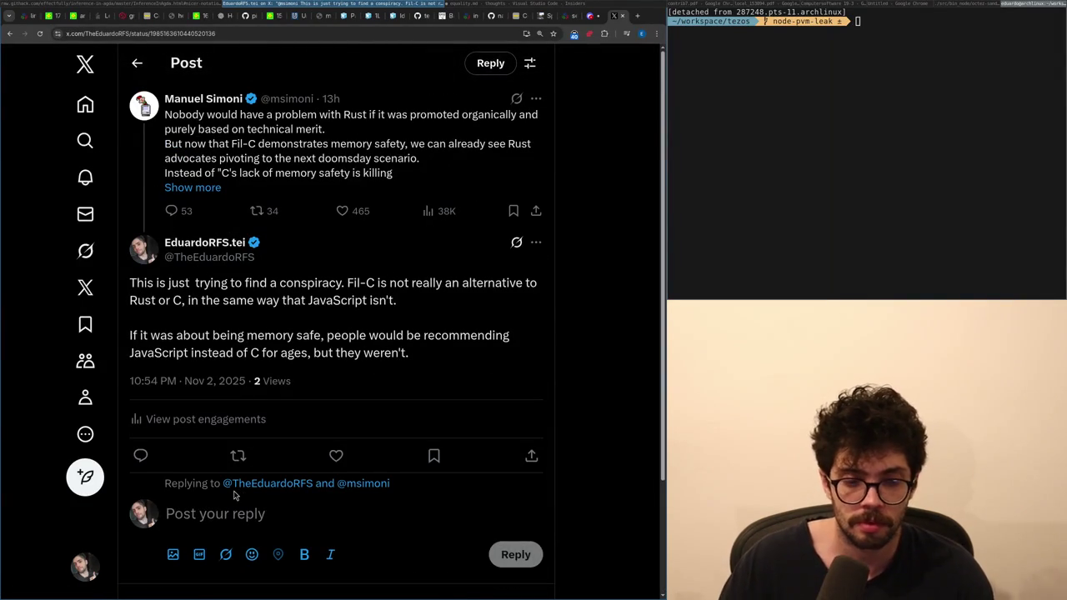
pyautogui.write('Like, leg')
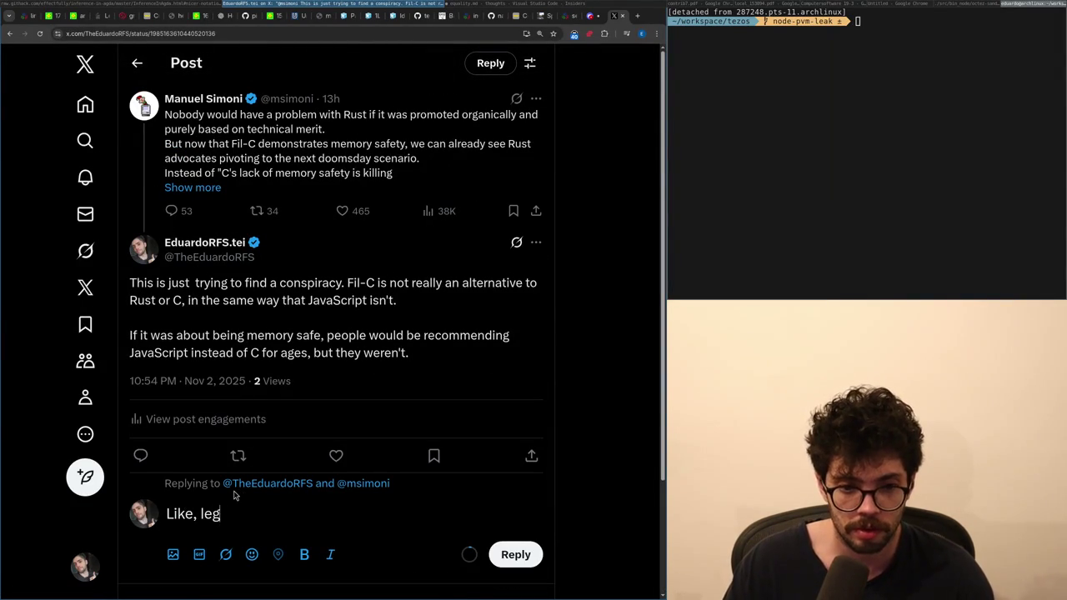
pyautogui.write('it you should revis')
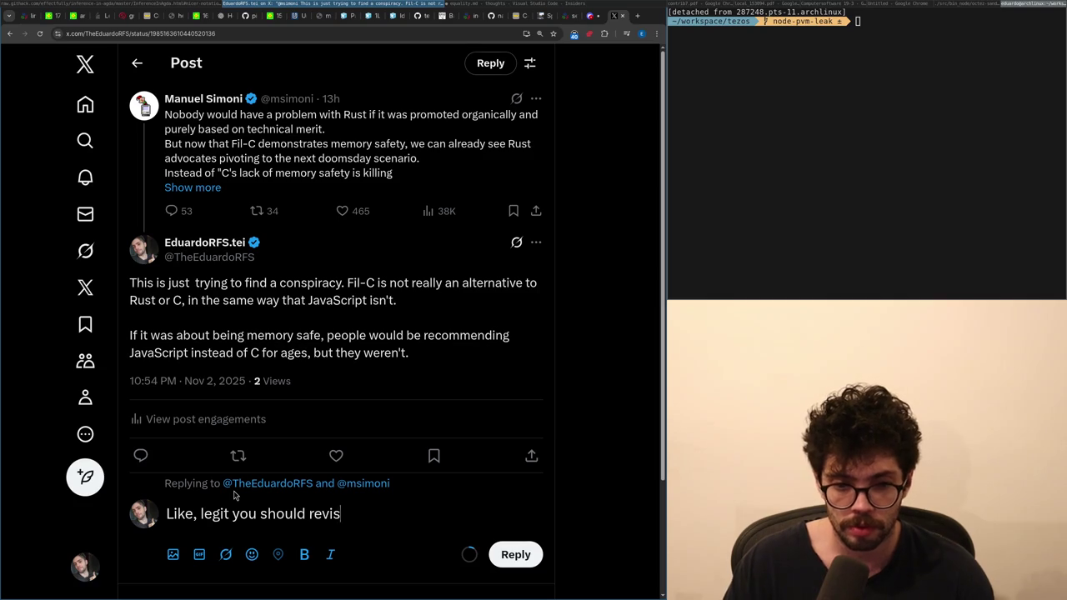
pyautogui.write('itr yo')
pyautogui.write(' your')
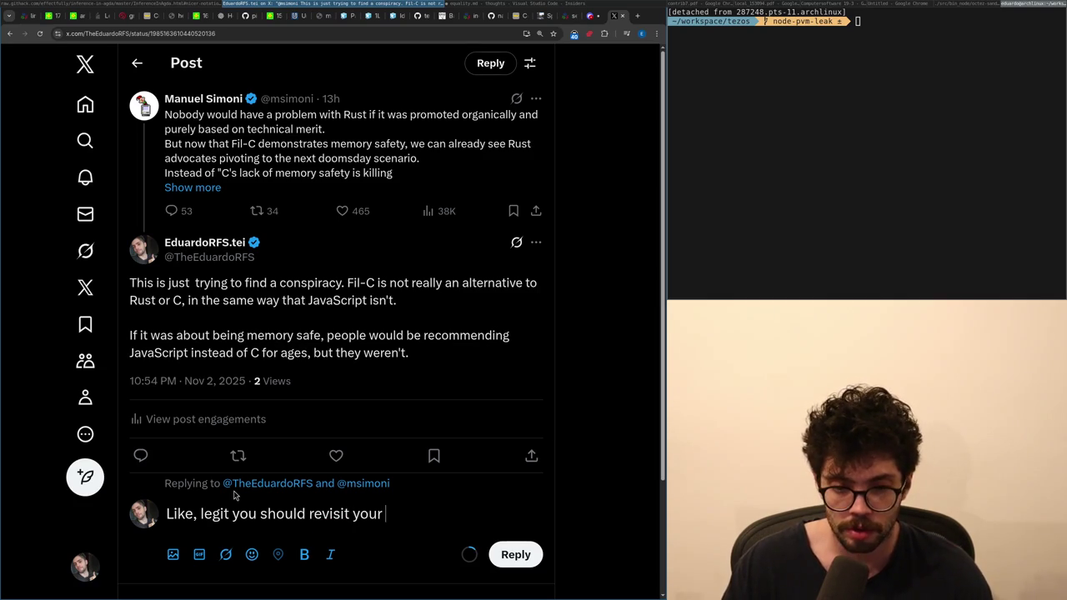
pyautogui.write('mental m')
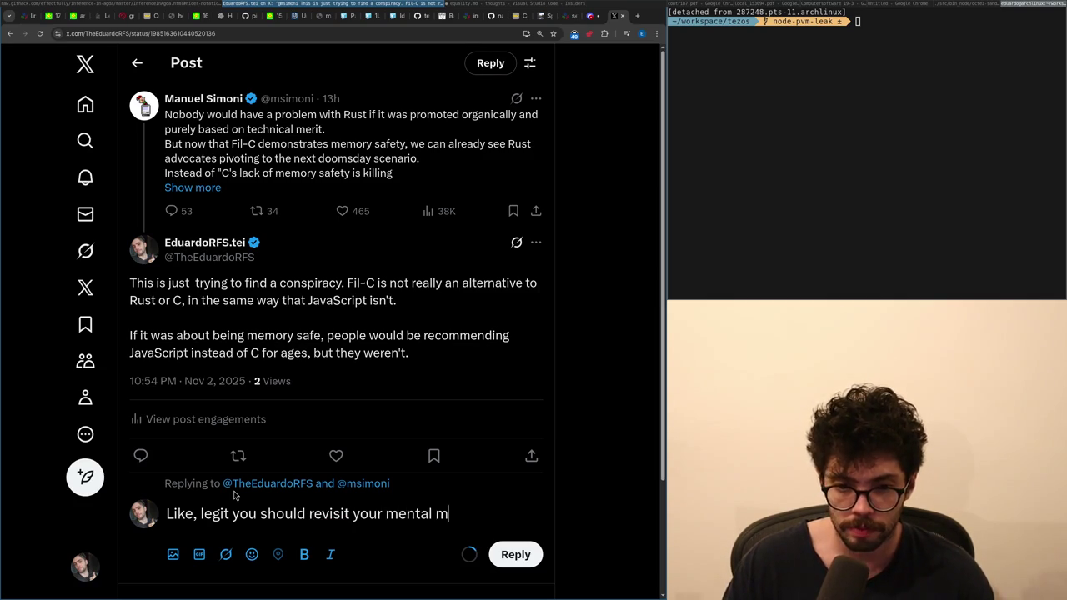
pyautogui.write('odels, this')
pyautogui.hotkey('ctrl', 'BackSpace')
pyautogui.hotkey('ctrl', 'BackSpace')
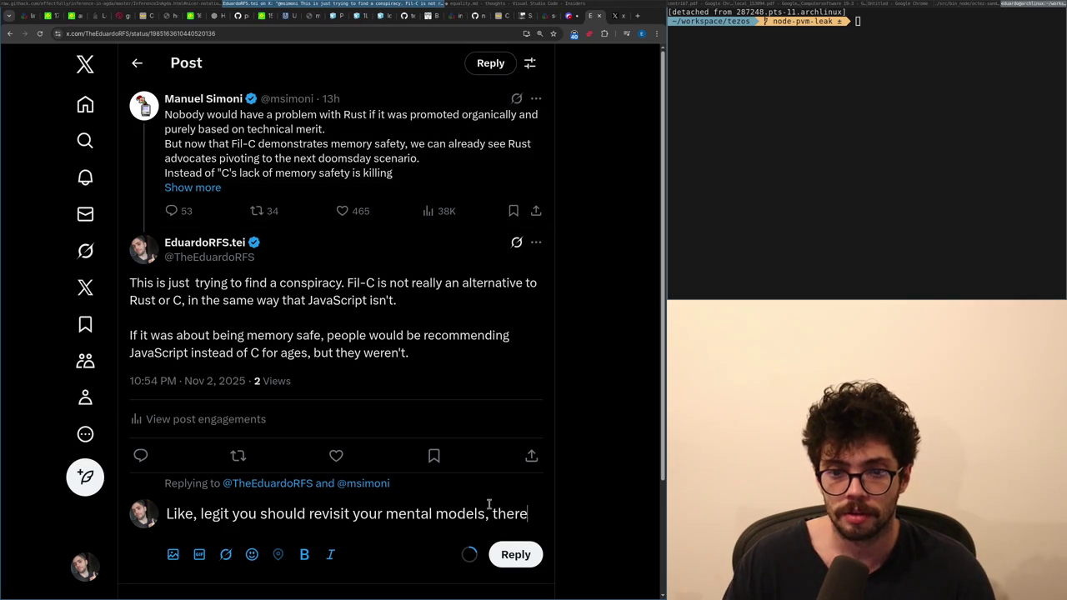
pyautogui.press('BackSpace')
pyautogui.press('BackSpace')
pyautogui.write('the')
pyautogui.hotkey('ctrl', 'BackSpace')
pyautogui.write('ah')
pyautogui.press('BackSpace')
pyautogui.press('BackSpace')
pyautogui.press('BackSpace')
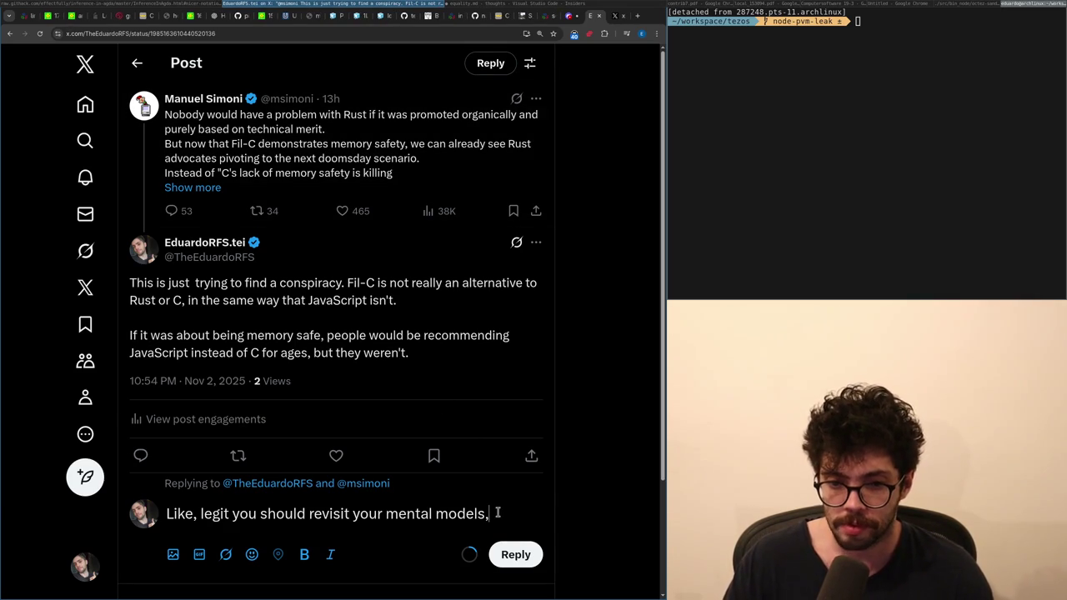
pyautogui.write('ere')
pyautogui.hotkey('ctrl', 'BackSpace')
# - Finish with 'if you can think that "there is a conspiracy about Rust"…', then return to the parent post
pyautogui.write('if you can think that "there is a conspiracy')
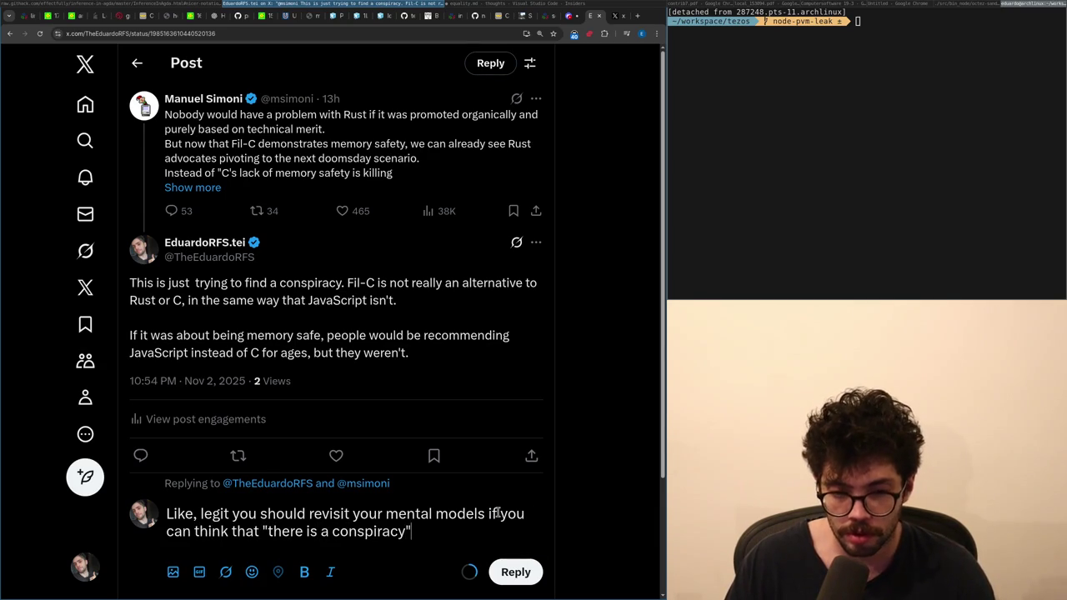
pyautogui.write(' a ')
pyautogui.write('ut Rust"')
pyautogui.write('hich is whaty o')
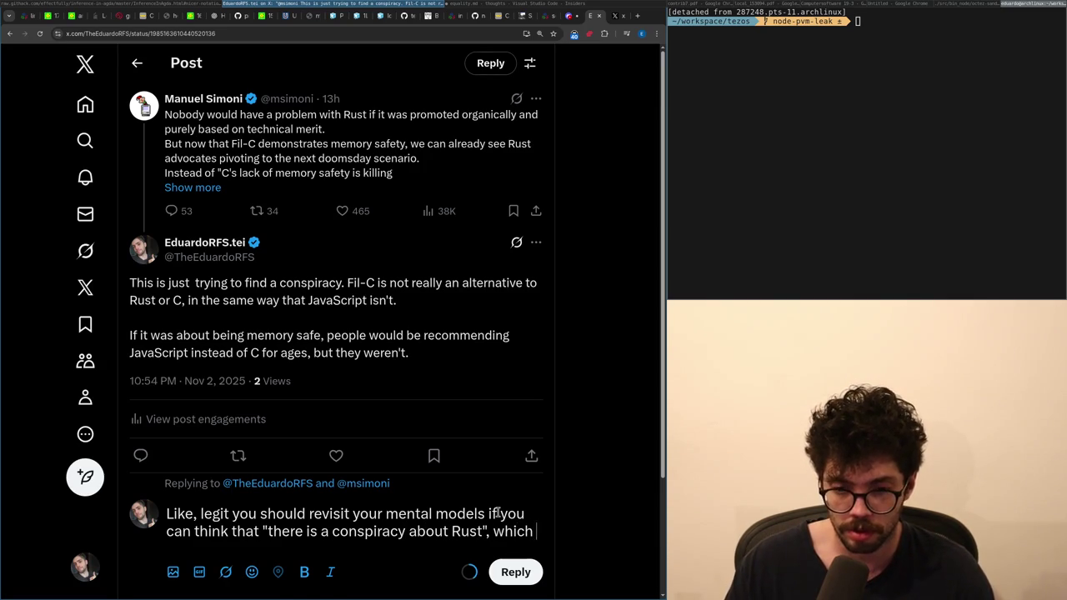
pyautogui.press('BackSpace')
pyautogui.press('BackSpace')
pyautogui.write('u just described.')
pyautogui.press('Return')
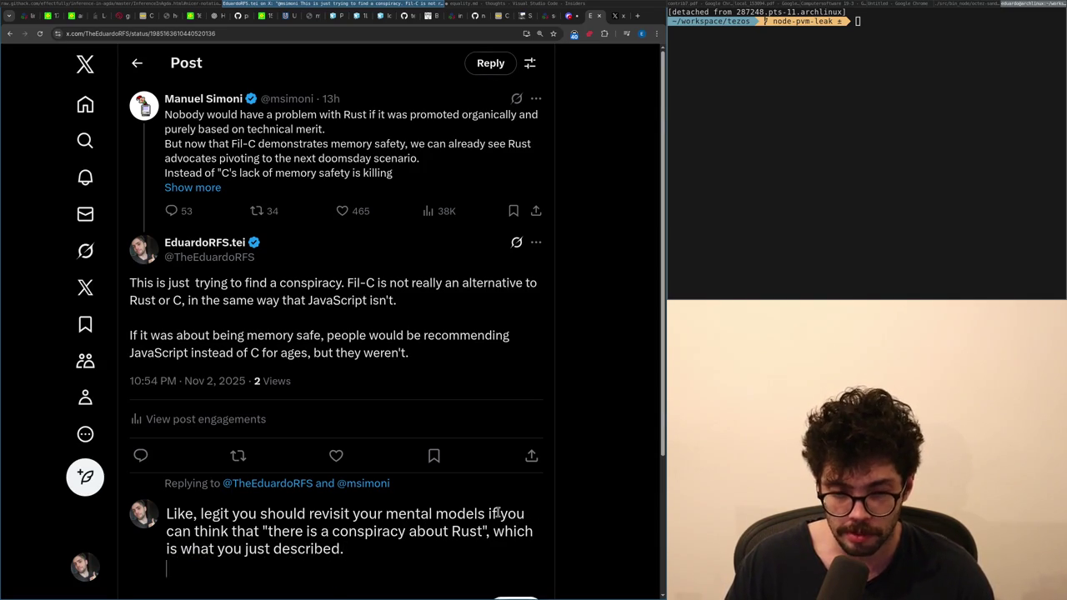
pyautogui.scroll(-3, 395, 445)
pyautogui.scroll(1, 395, 445)
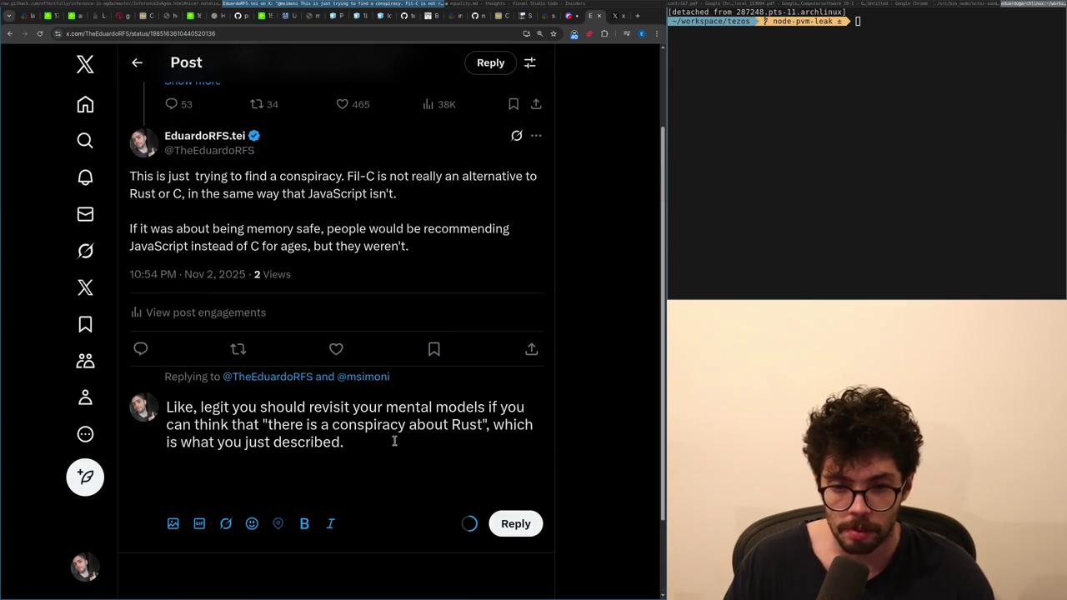
pyautogui.write('Deep')
pyautogui.press('BackSpace')
pyautogui.press('BackSpace')
pyautogui.press('BackSpace')
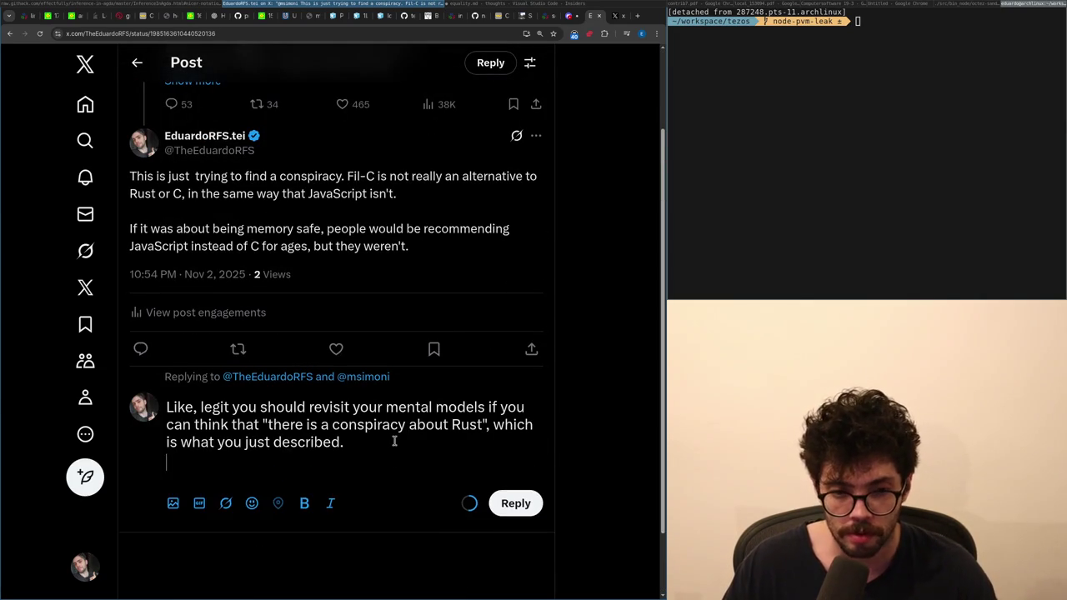
pyautogui.hotkey('alt', 'Left')
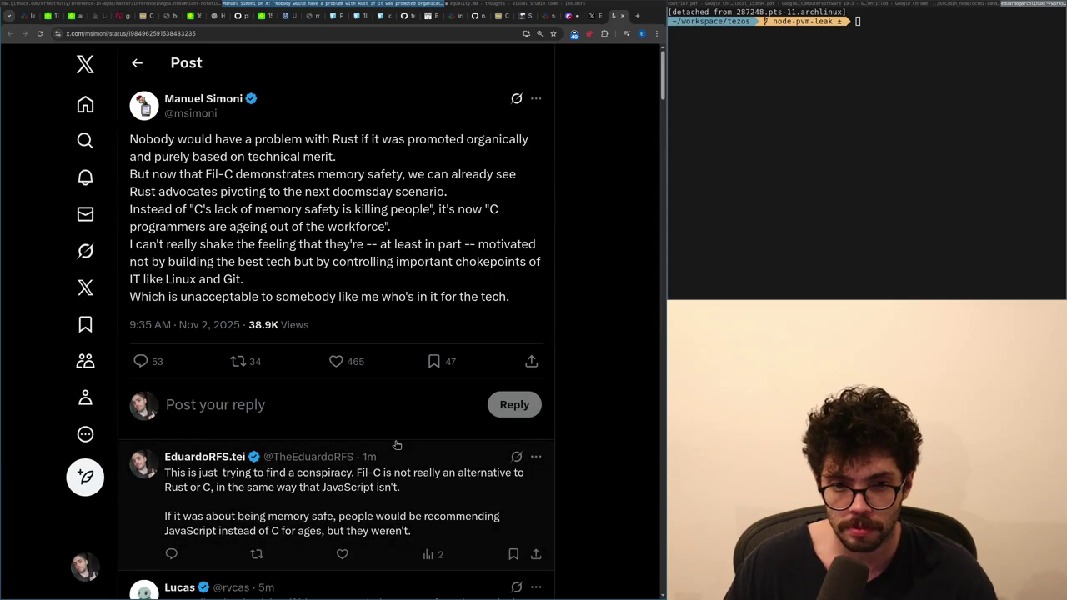
# - Return to the reply draft, remove the stray text, and make it begin with 'Legit'
pyautogui.hotkey('alt', 'Right')
pyautogui.hotkey('alt', 'Left')
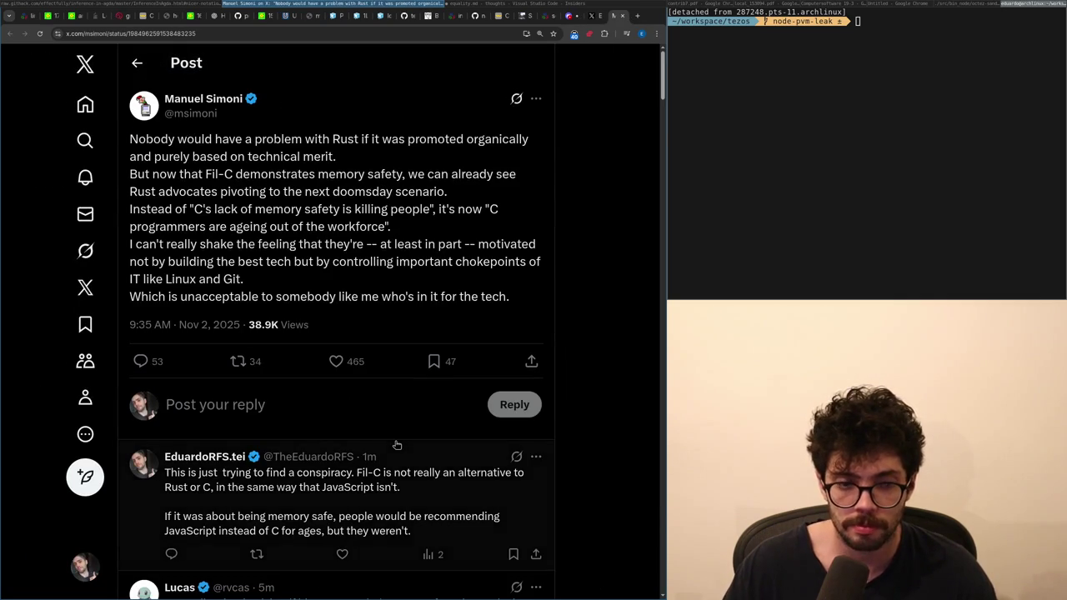
pyautogui.hotkey('alt', 'Right')
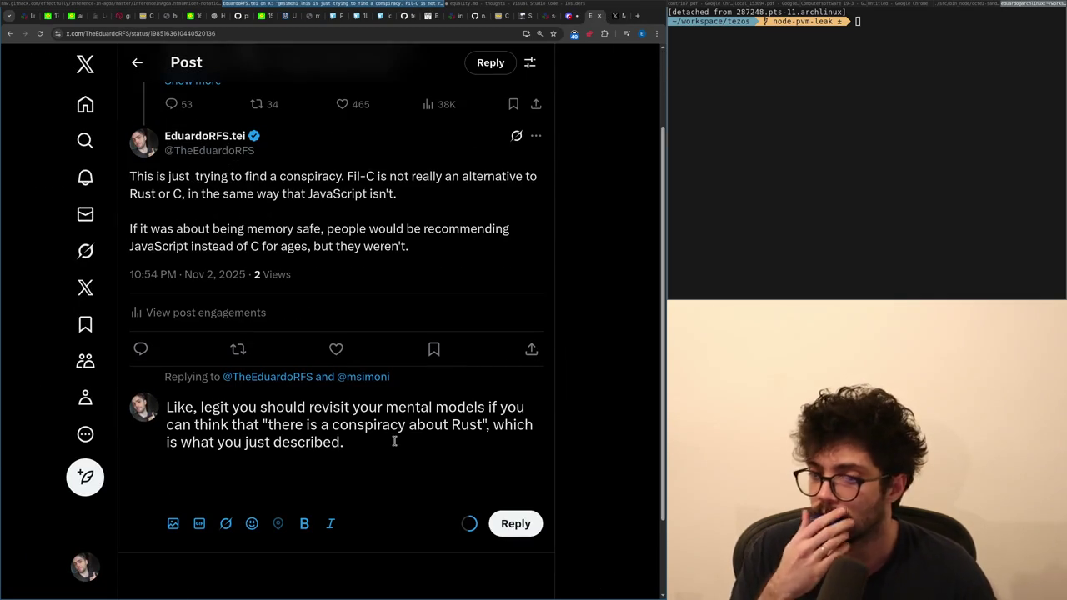
pyautogui.write('lso,')
pyautogui.press('BackSpace')
pyautogui.press('BackSpace')
pyautogui.press('BackSpace')
pyautogui.press('BackSpace')
pyautogui.press('BackSpace')
pyautogui.press('BackSpace')
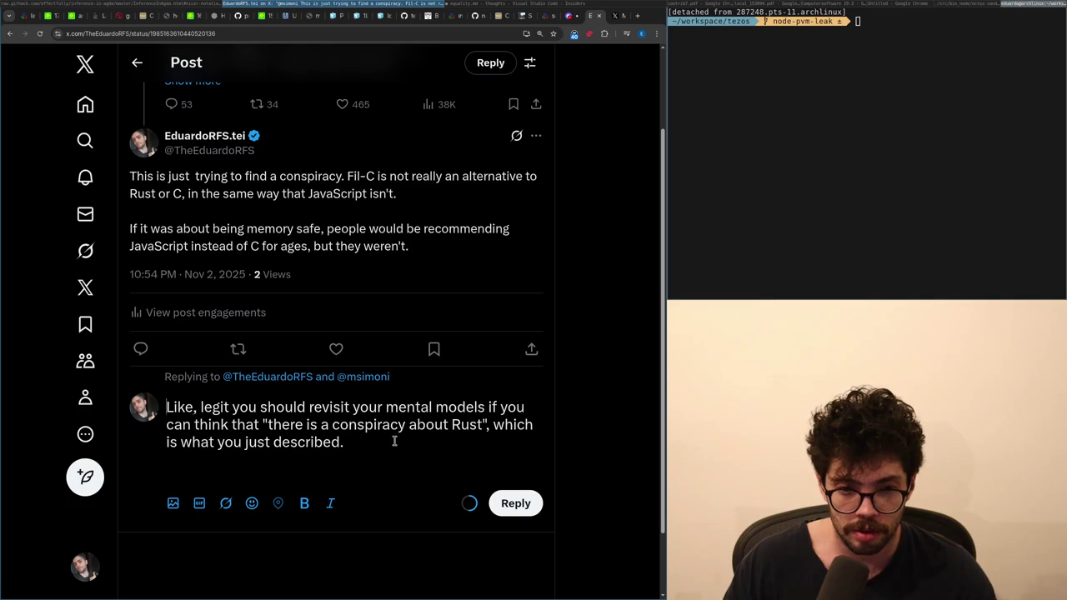
pyautogui.press('BackSpace')
pyautogui.press('BackSpace')
pyautogui.press('BackSpace')
pyautogui.write('L')
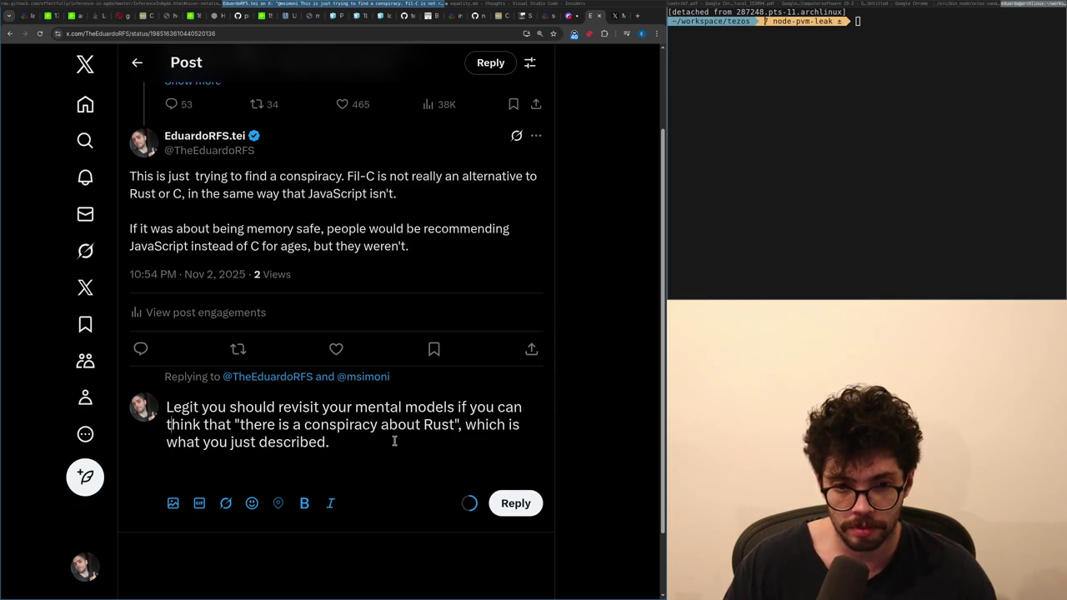
# - Begin a second paragraph: 'You could've asked yourself, what does "controlling" mean here?'
pyautogui.press('Return')
pyautogui.write('You cou')
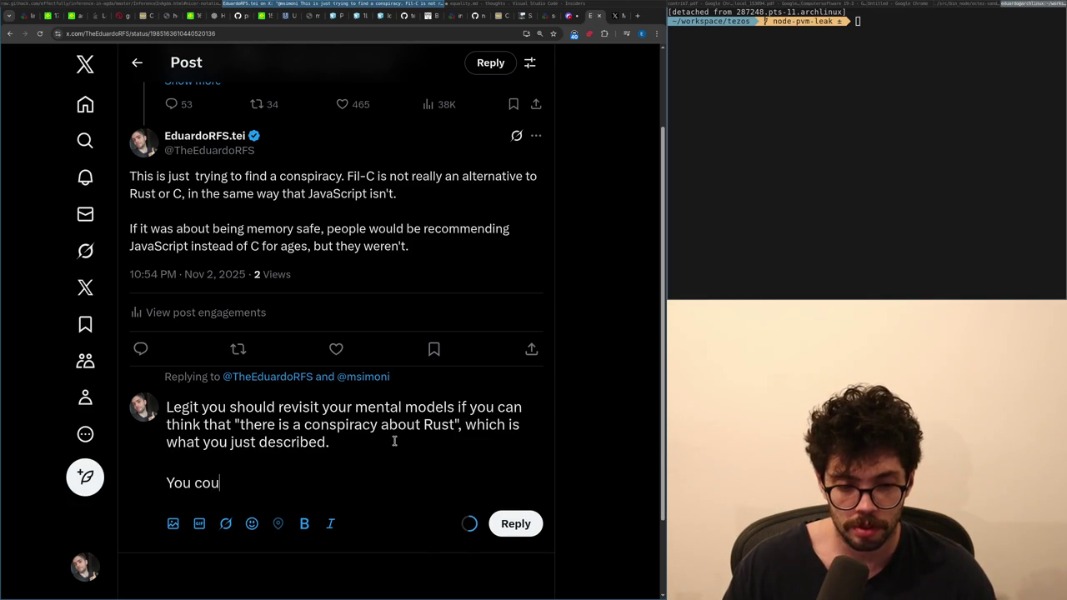
pyautogui.write("l'dv")
pyautogui.press('BackSpace')
pyautogui.press('BackSpace')
pyautogui.press('BackSpace')
pyautogui.write("d've ")
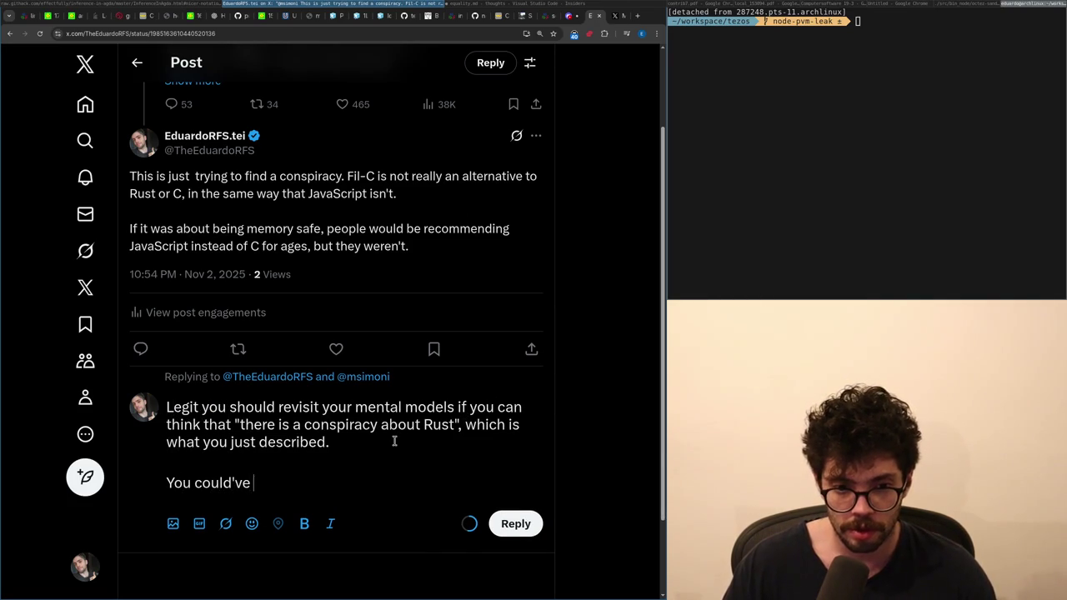
pyautogui.write('asked"what do ')
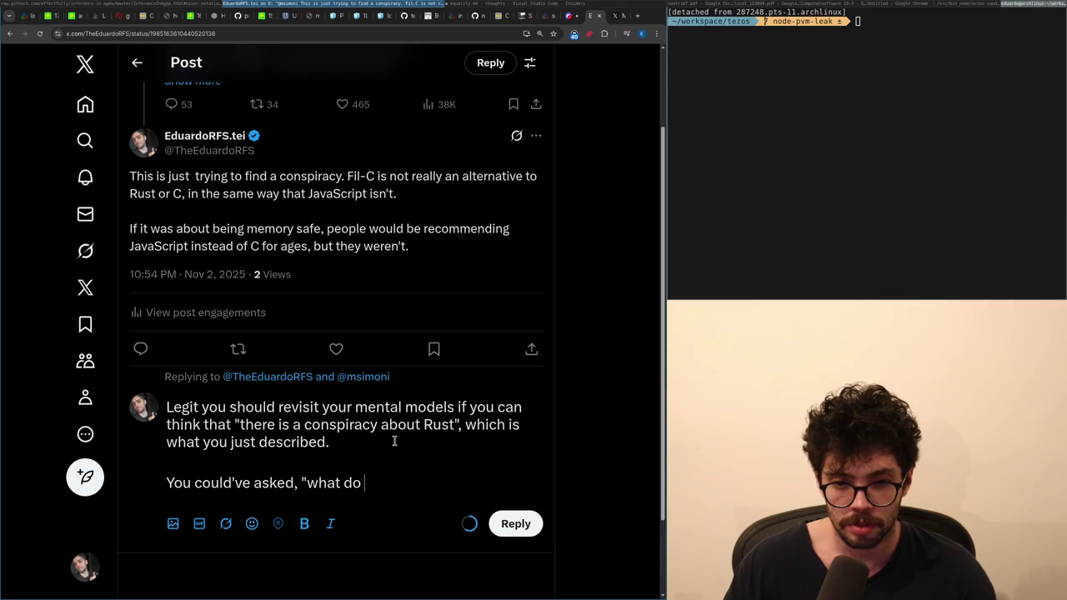
pyautogui.write('hey gain by')
pyautogui.hotkey('alt', 'Left')
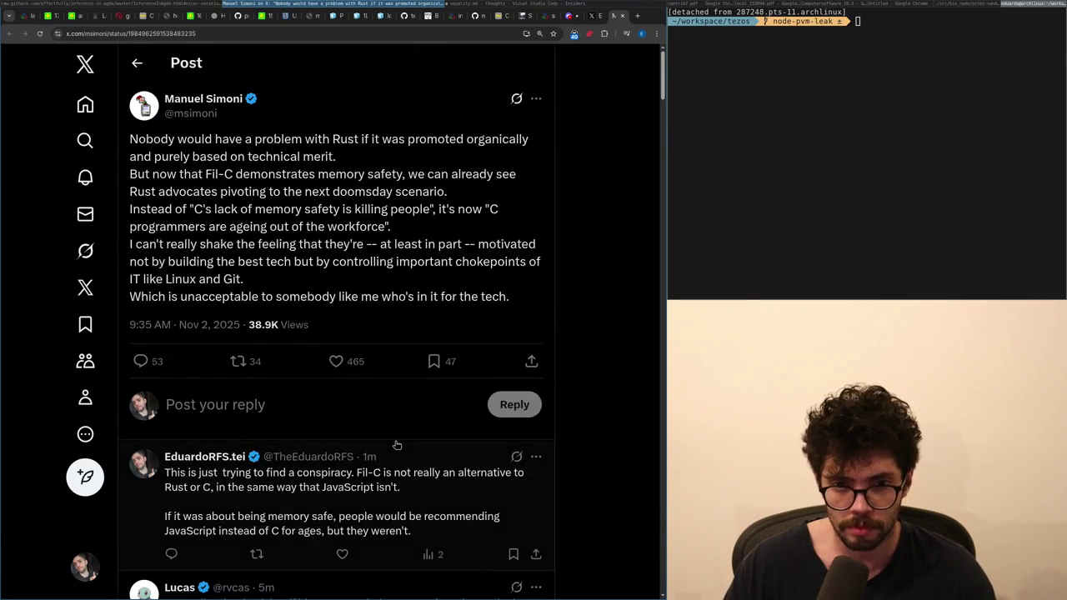
pyautogui.click(397, 445)
pyautogui.press('BackSpace')
pyautogui.press('BackSpace')
pyautogui.press('BackSpace')
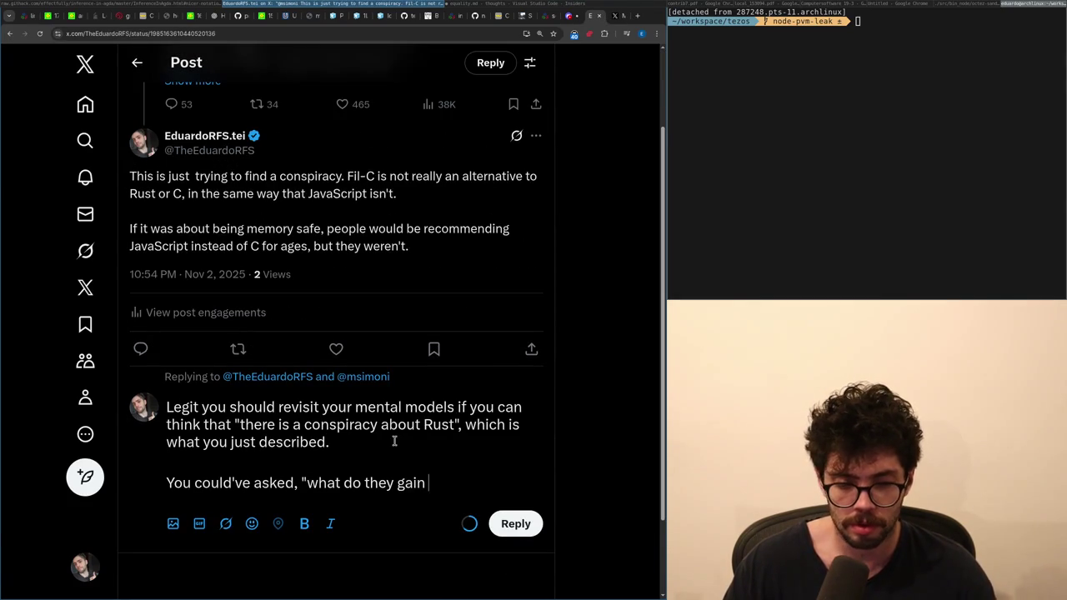
pyautogui.write('asked yousel')
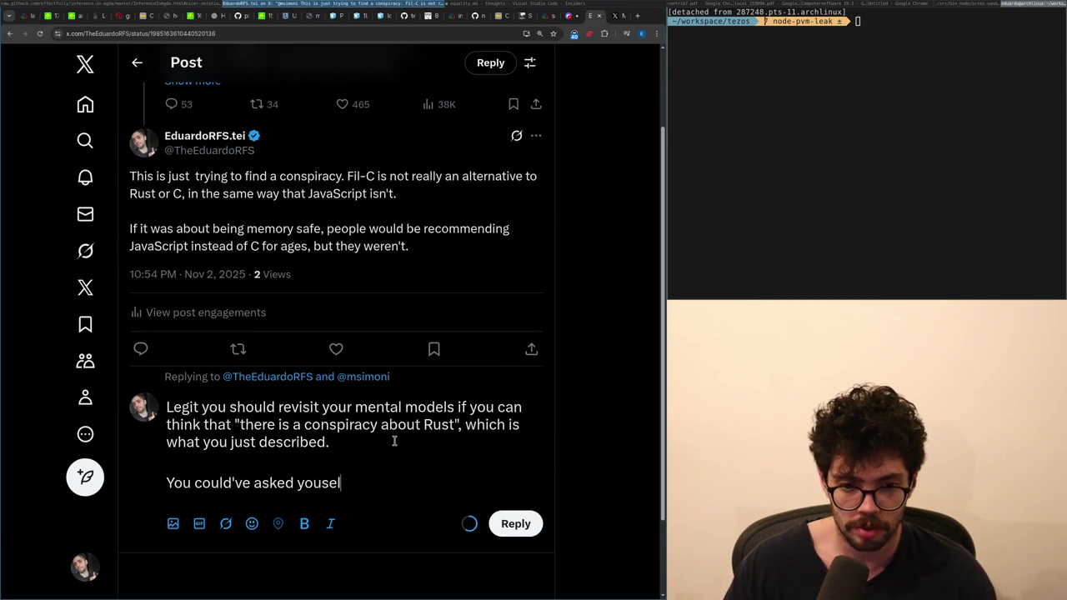
pyautogui.write('f, what does "controlling" mean here? ')
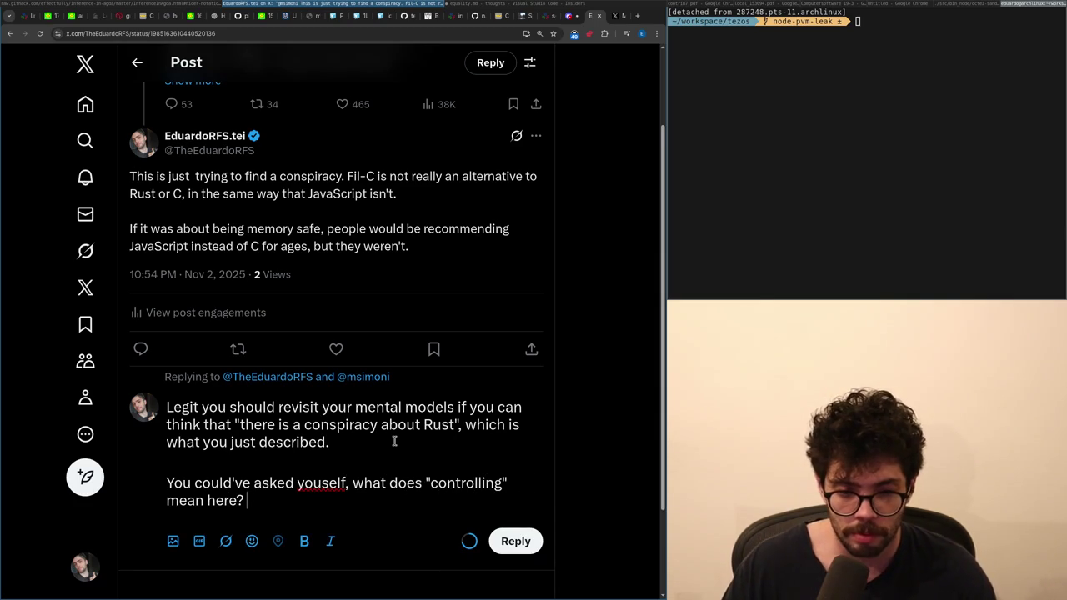
pyautogui.write('What is the')
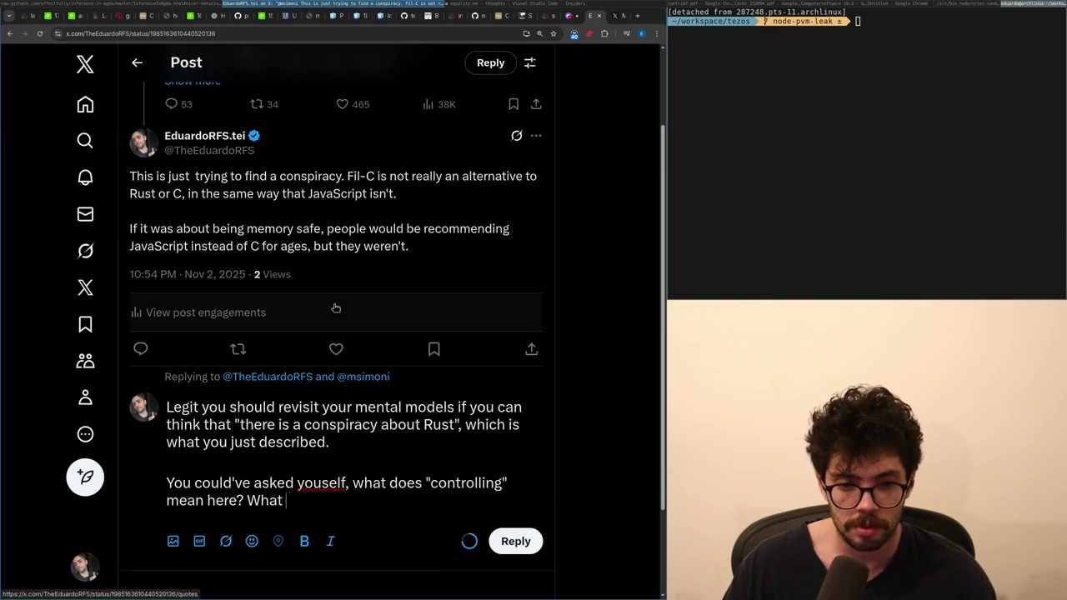
pyautogui.press('BackSpace')
pyautogui.press('BackSpace')
pyautogui.press('BackSpace')
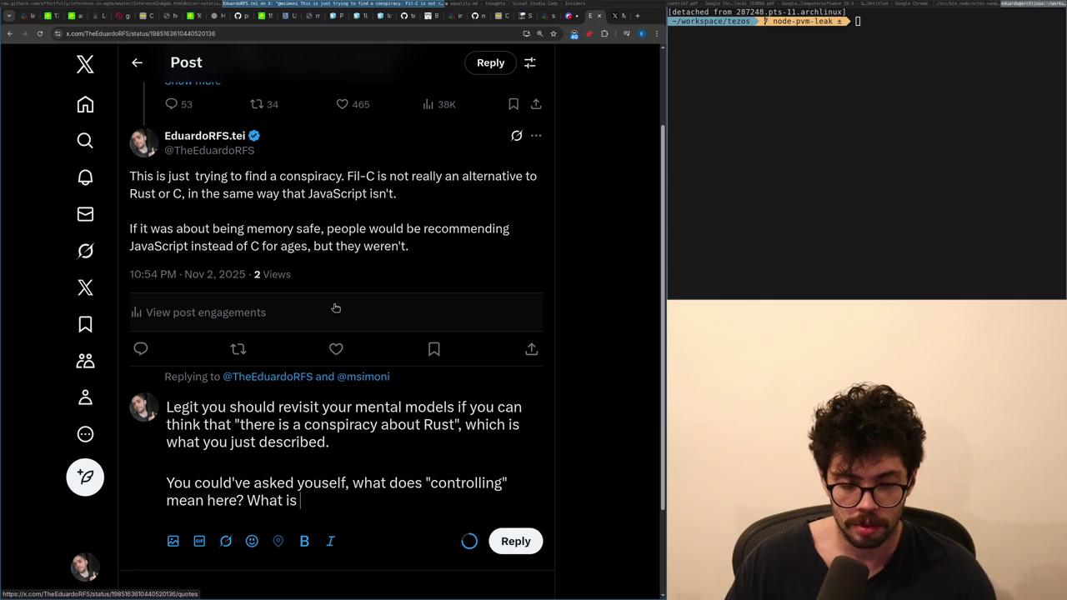
pyautogui.write('he')
pyautogui.press('BackSpace')
pyautogui.press('BackSpace')
pyautogui.press('BackSpace')
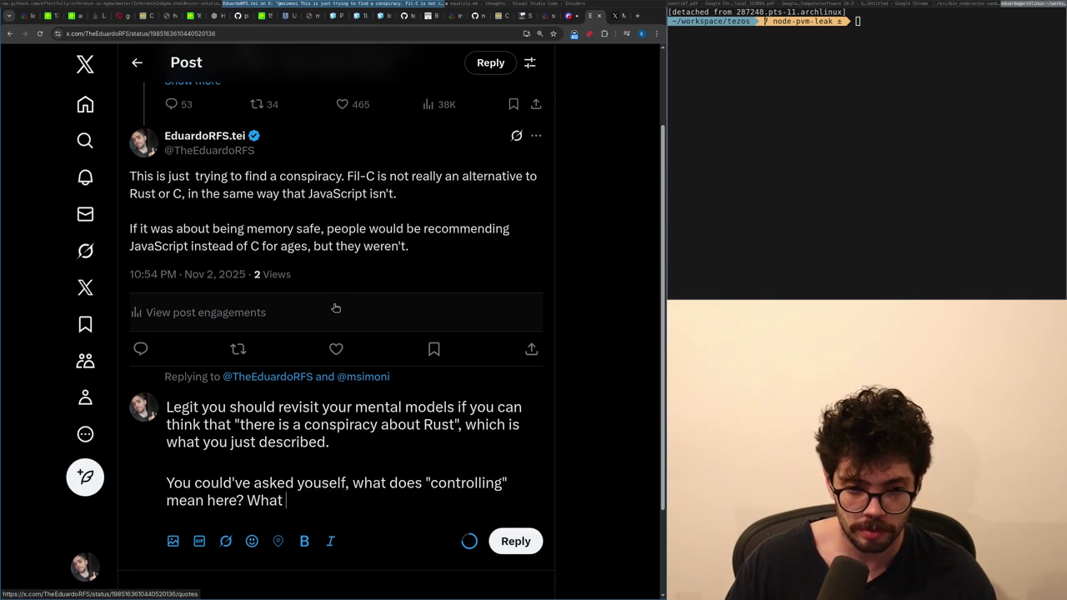
# - Add 'Which control do they gain from having Linux and Git on Rust?', fix 'yourself', and start a sanity-checks sentence
pyautogui.write('t d')
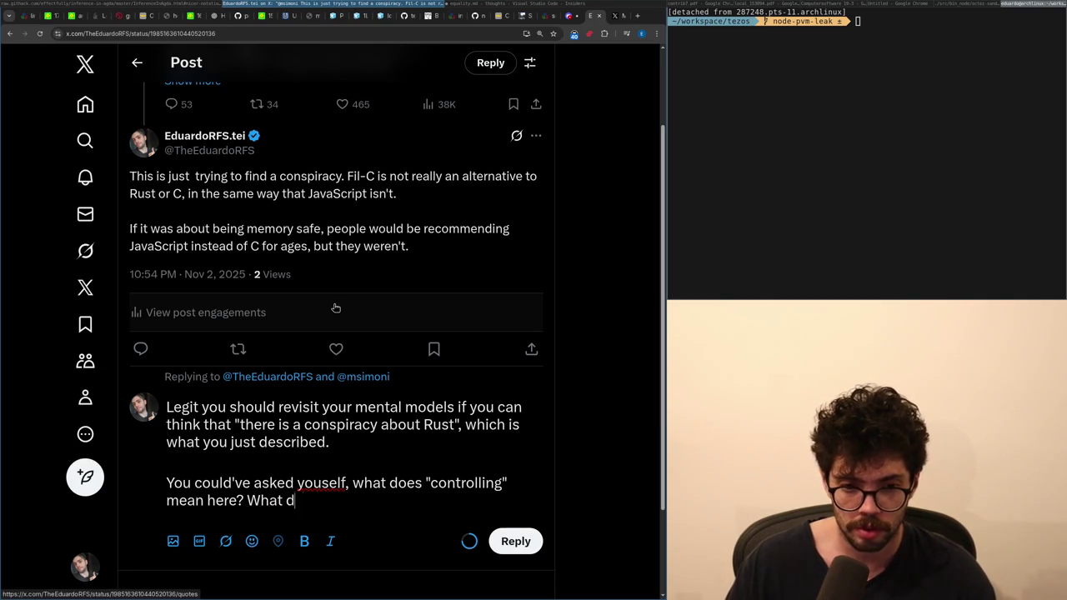
pyautogui.write('o the y gain')
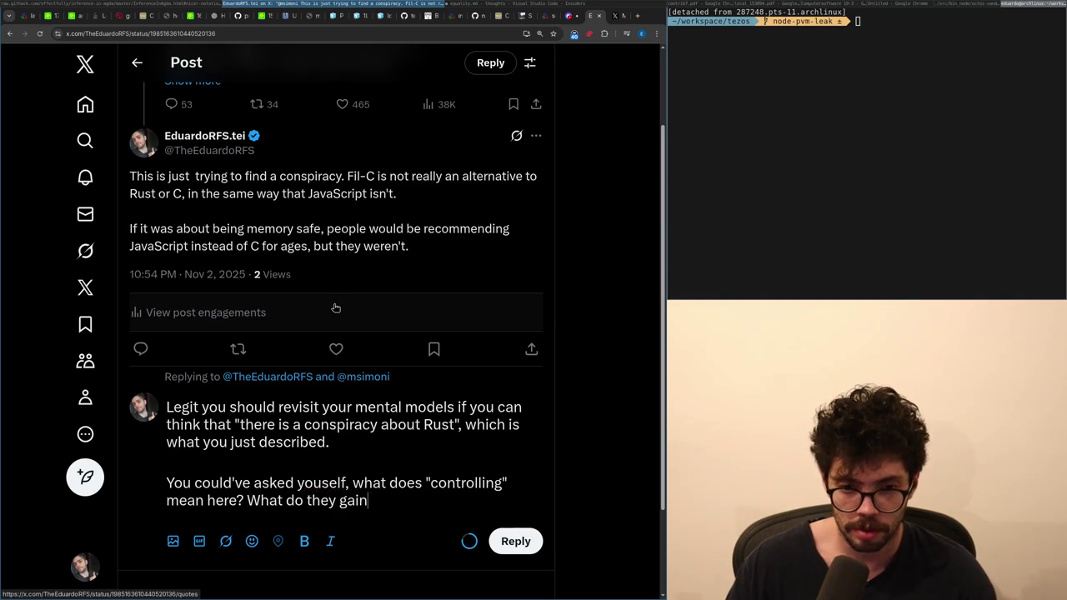
pyautogui.write(' fromaving th')
pyautogui.press('BackSpace')
pyautogui.press('BackSpace')
pyautogui.write('Rust a')
pyautogui.write(' on')
pyautogui.press('BackSpace')
pyautogui.press('BackSpace')
pyautogui.press('BackSpace')
pyautogui.write('ux and Git on Rust/')
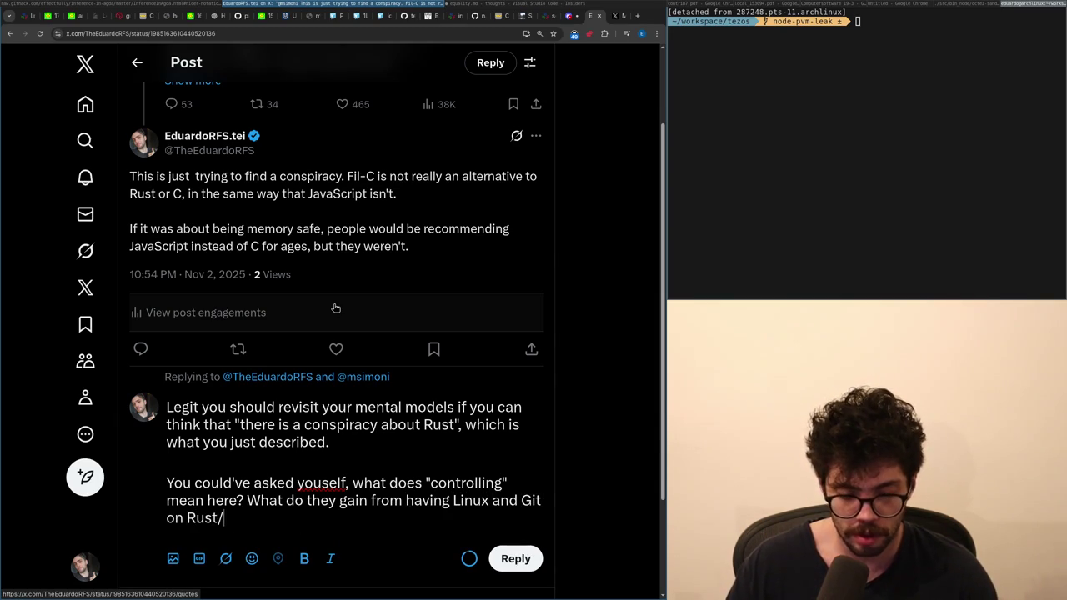
pyautogui.press('BackSpace')
pyautogui.press('BackSpace')
pyautogui.write('ich control')
pyautogui.press('End')
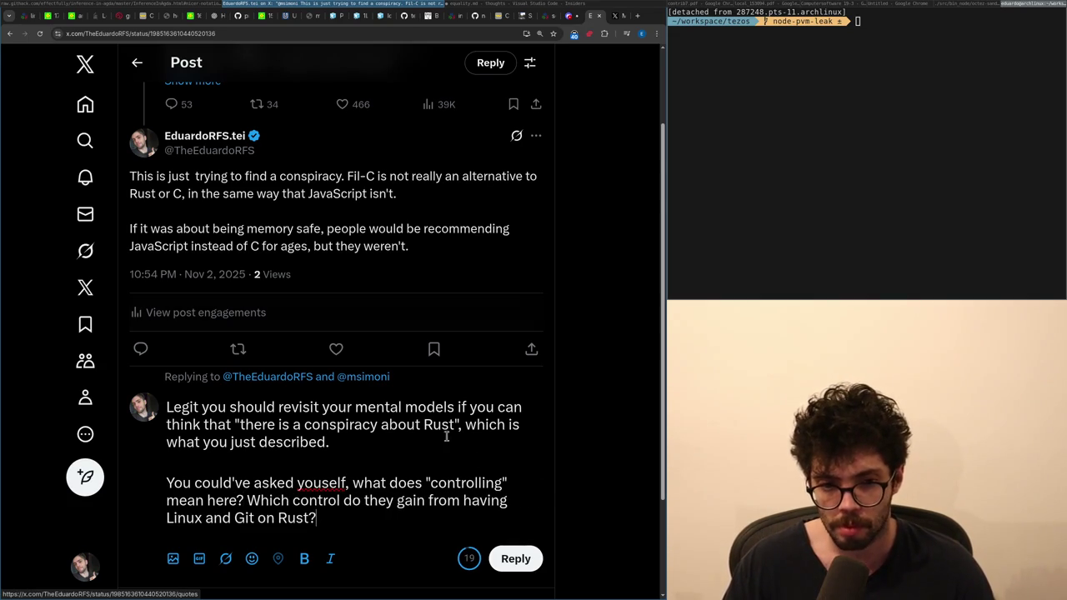
pyautogui.click(319, 484)
pyautogui.write('r')
pyautogui.hotkey('ctrl', 'End')
pyautogui.write('Not running sanity chec')
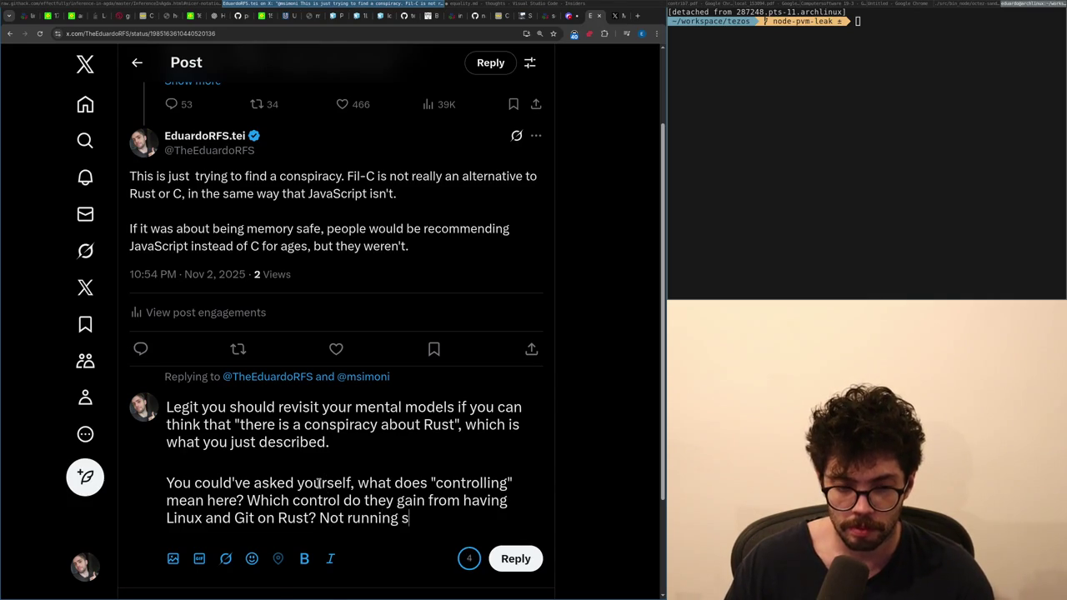
pyautogui.write('ks is jus')
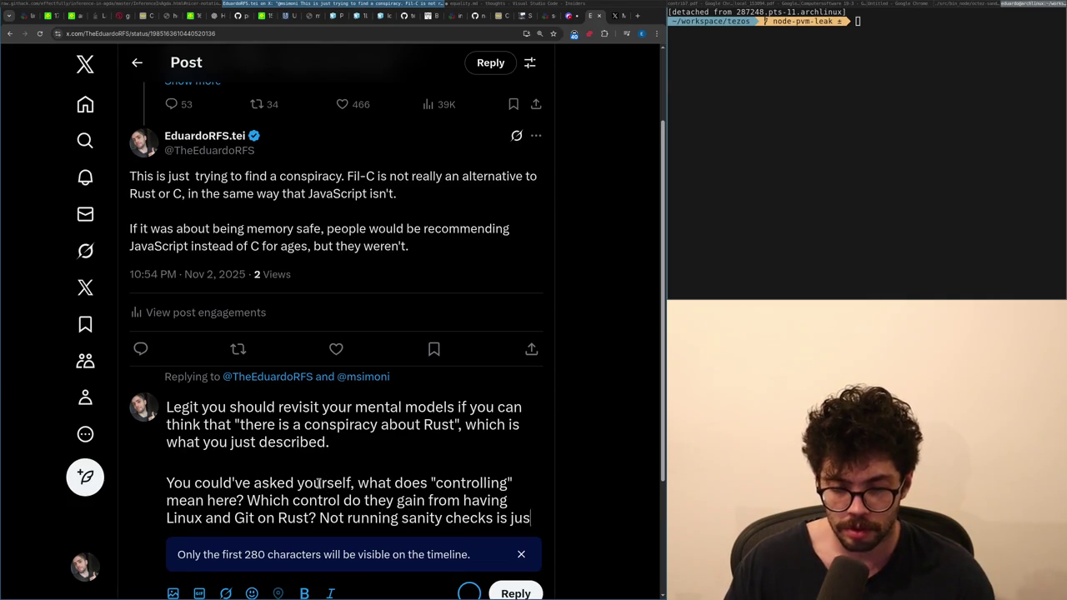
pyautogui.write('t a sane')
# - End the sanity-checks sentence with 'biased thinking.' and move it into its own paragraph
pyautogui.press('BackSpace')
pyautogui.press('BackSpace')
pyautogui.press('BackSpace')
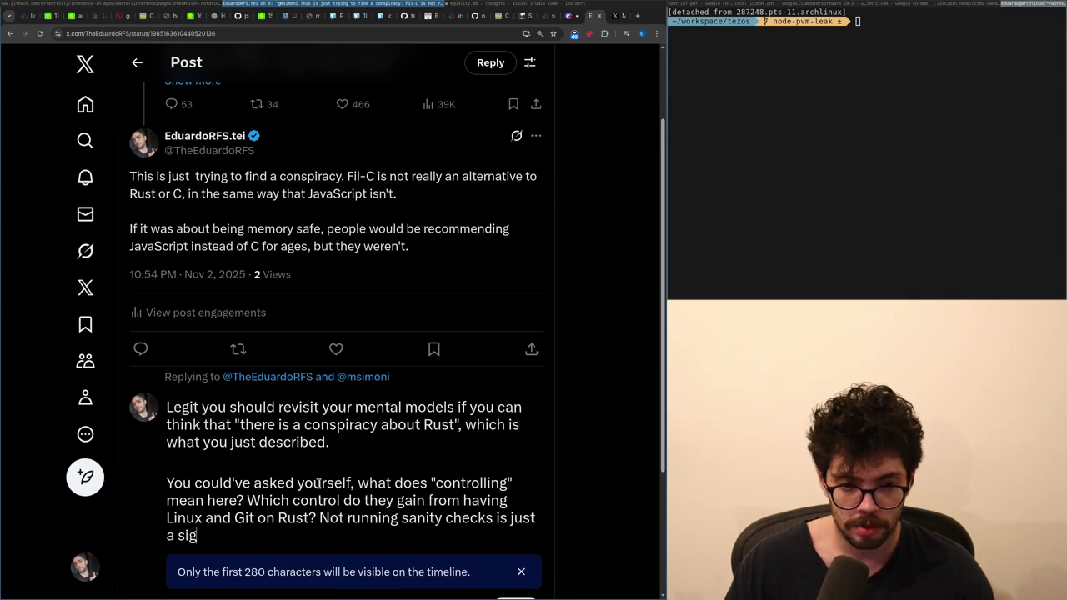
pyautogui.write('f biased thinking.')
pyautogui.hotkey('ctrl', 'Left')
pyautogui.hotkey('ctrl', 'Left')
pyautogui.hotkey('ctrl', 'Left')
pyautogui.press('BackSpace')
pyautogui.press('Return')
pyautogui.press('Return')
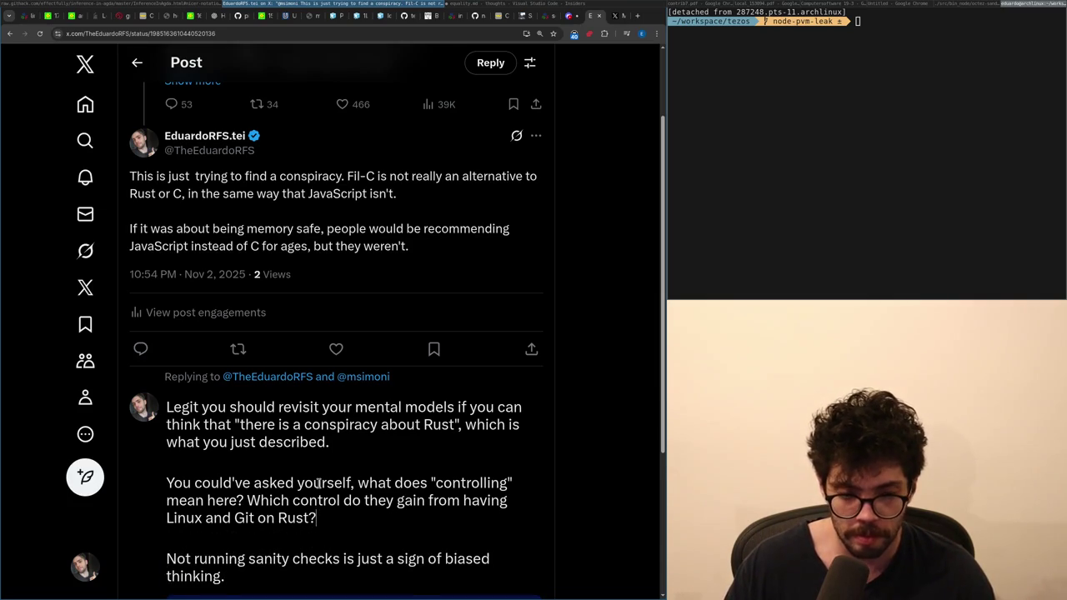
# - Add a paragraph 'And like, even trying to wear my conspiracionist hat, I just can't'
pyautogui.press('Return')
pyautogui.press('Return')
pyautogui.write('And like, even trying to wear my ')
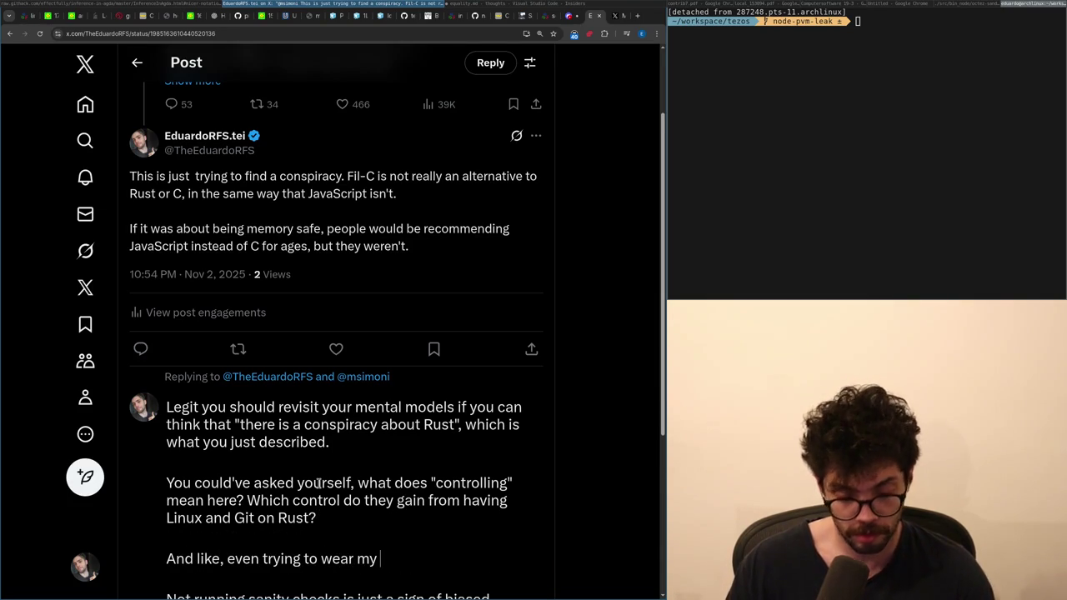
pyautogui.write('co')
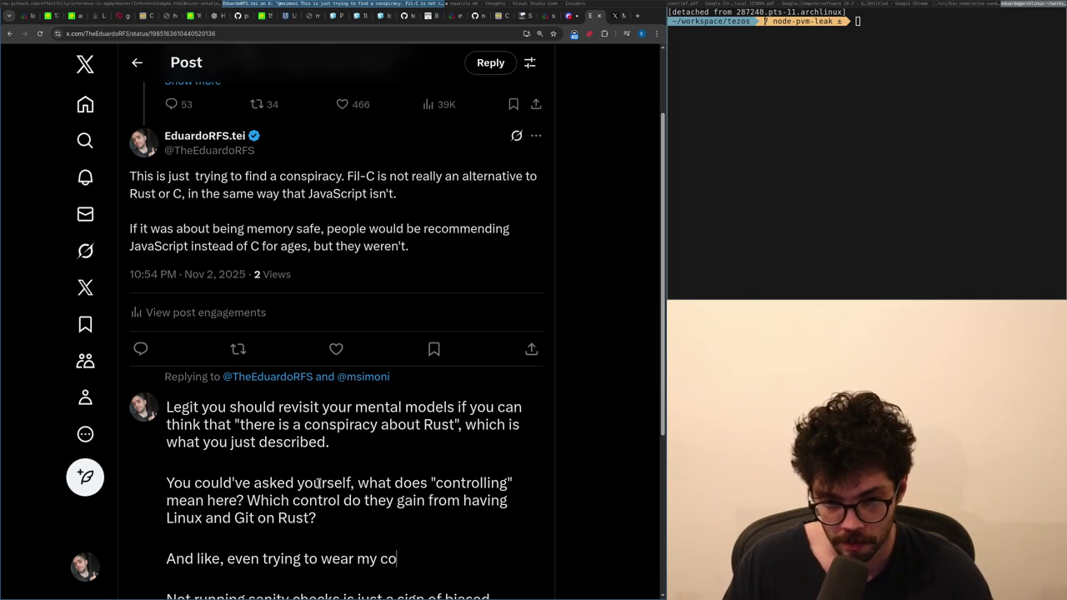
pyautogui.write('nspiracionist hat')
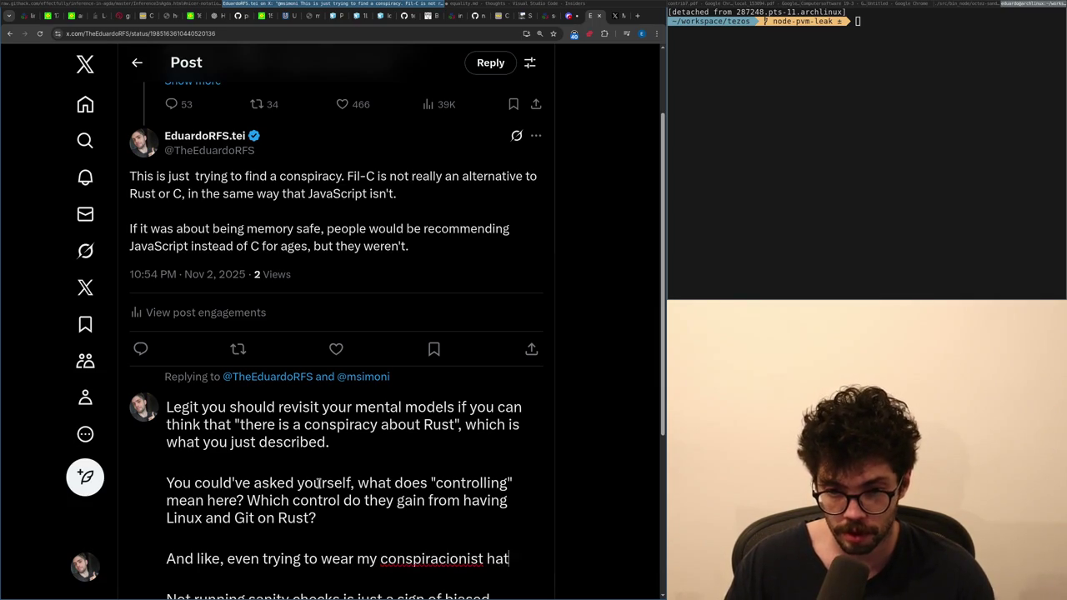
pyautogui.write(", I just can't")
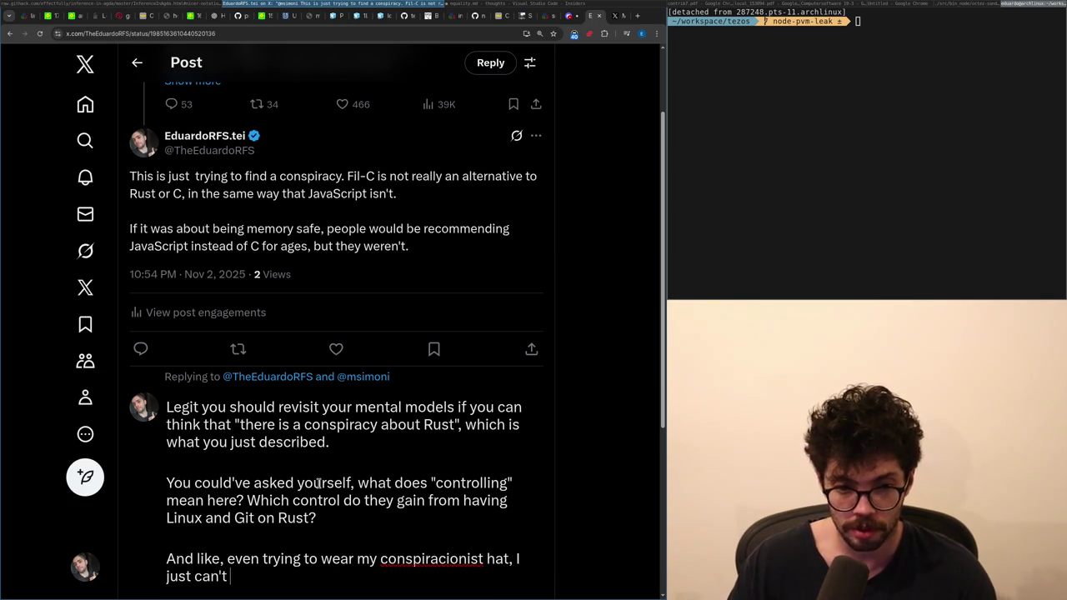
pyautogui.hotkey('shift', 'Home')
pyautogui.hotkey('shift', 'Left')
pyautogui.hotkey('shift', 'Left')
pyautogui.hotkey('shift', 'Left')
pyautogui.hotkey('shift', 'Home')
pyautogui.write('Not running sanity checks is just a sign of biased thinking.')
pyautogui.hotkey('ctrl', 'z')
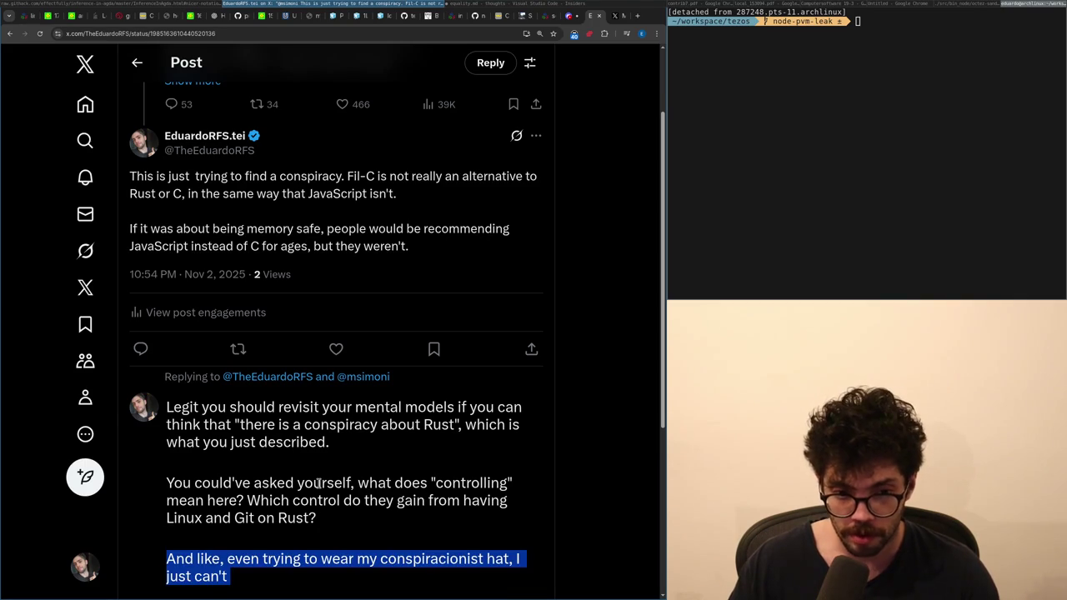
pyautogui.press('Up')
# - Rework it to cite adversarial-systems experience and struggling to find any meaningful advantage
pyautogui.hotkey('ctrl', 'shift', 'Left')
pyautogui.hotkey('ctrl', 'shift', 'Left')
pyautogui.hotkey('ctrl', 'shift', 'Left')
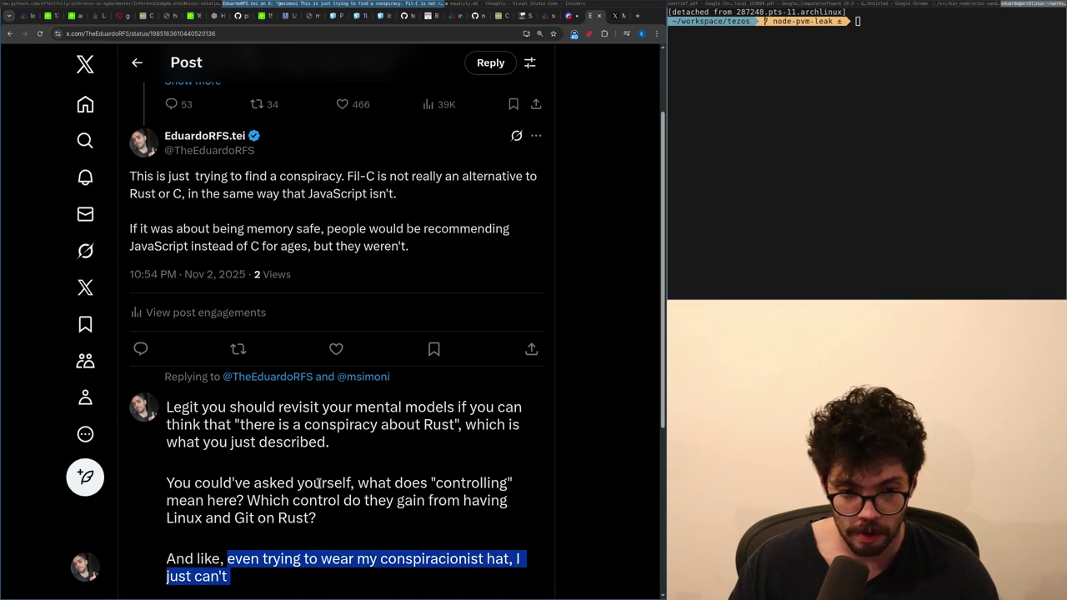
pyautogui.write("I'm very good at adversari")
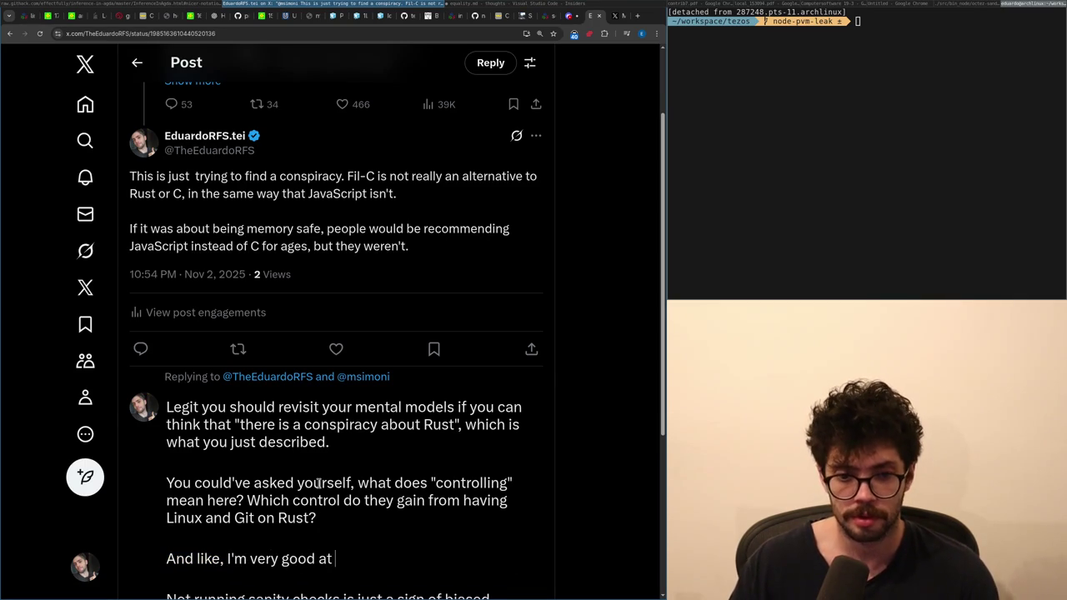
pyautogui.write('al reasoning')
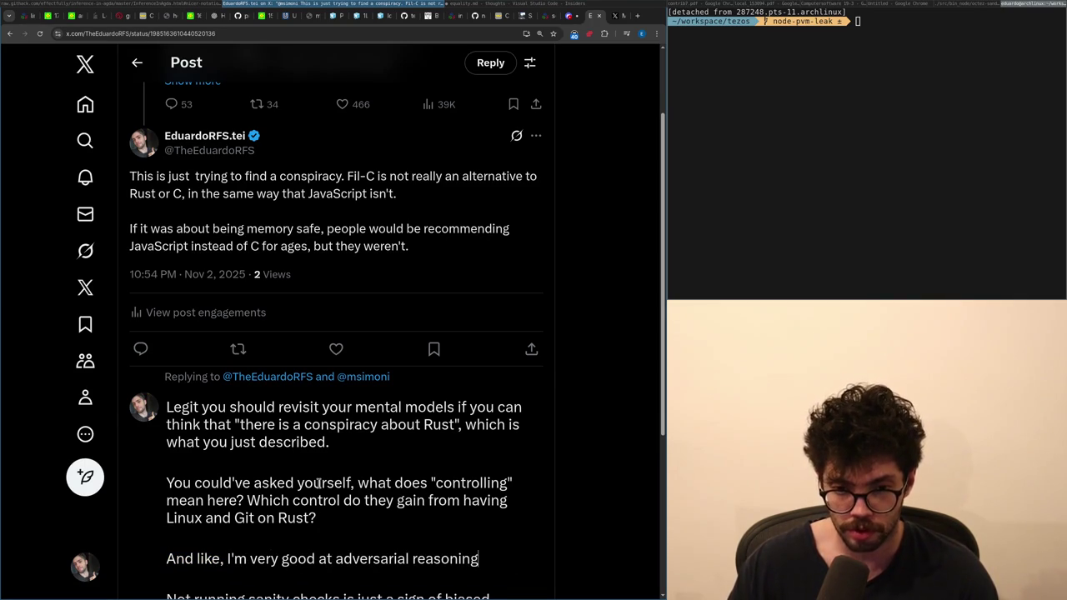
pyautogui.hotkey('ctrl', 'Left')
pyautogui.hotkey('ctrl', 'Left')
pyautogui.hotkey('ctrl', 'Left')
pyautogui.write(', as someone who use')
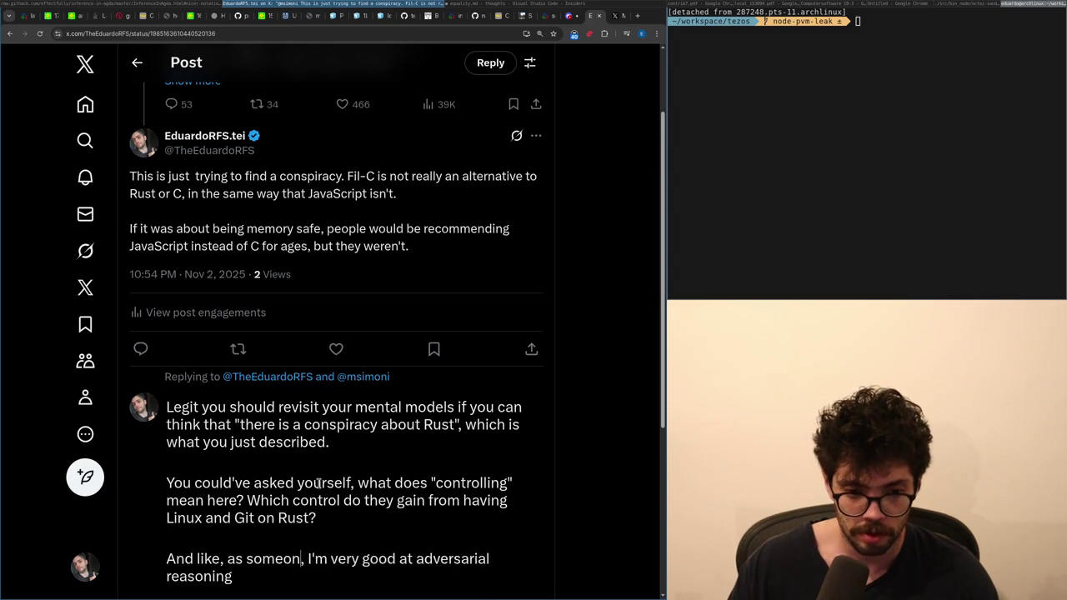
pyautogui.write('d to work in adve')
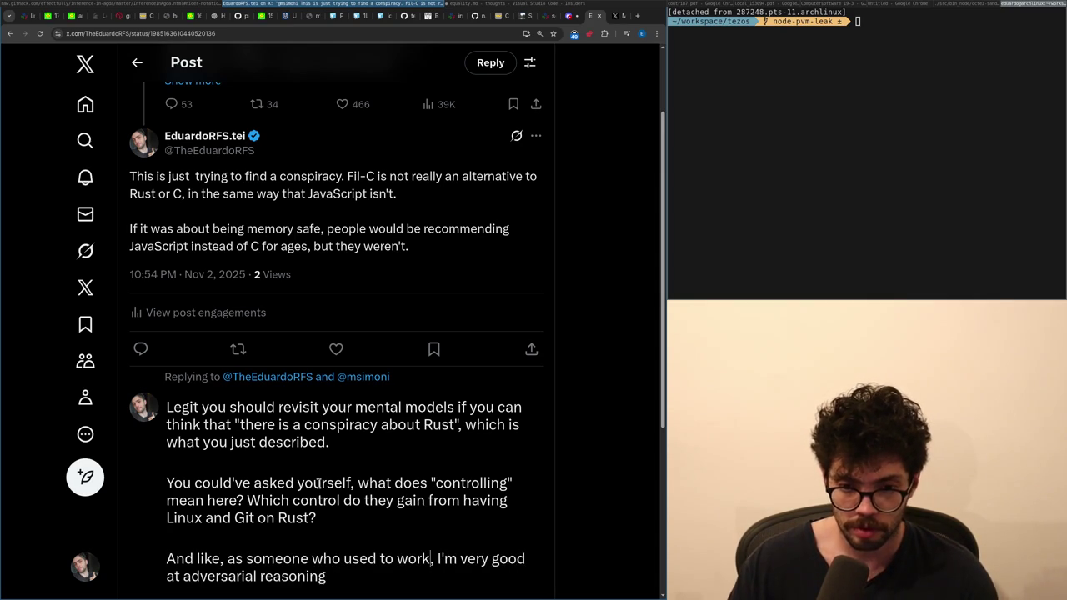
pyautogui.write('rsarial systems')
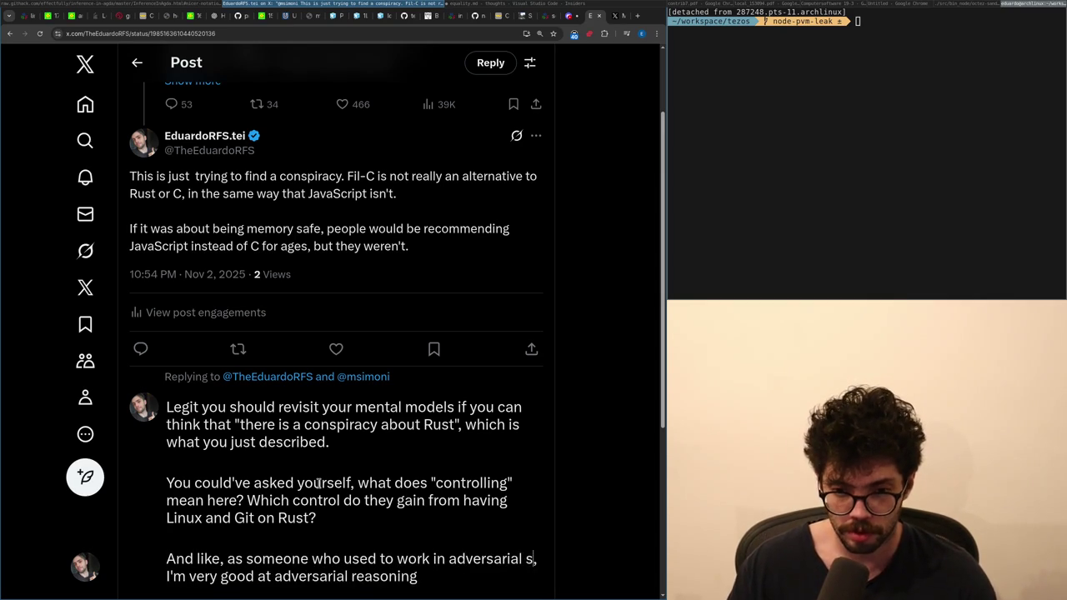
pyautogui.press('End')
pyautogui.write('and ')
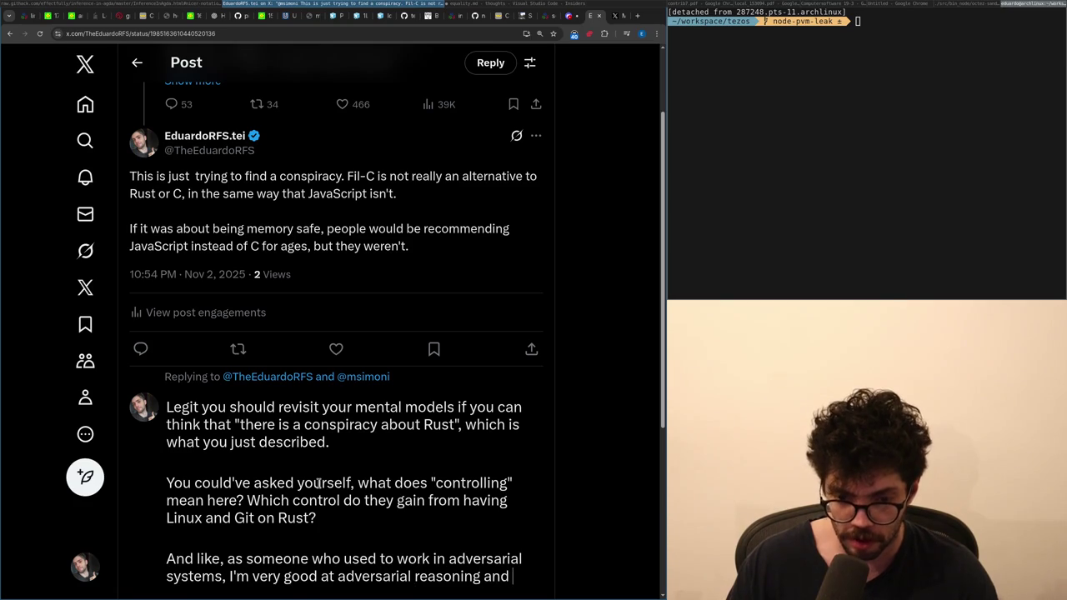
pyautogui.write('I struggle to find any da')
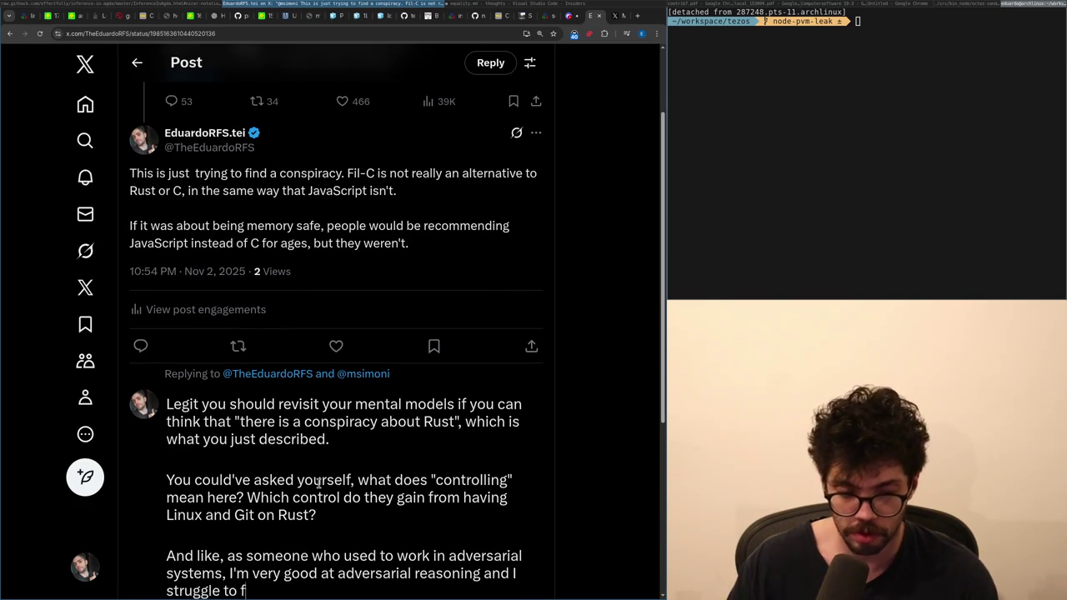
pyautogui.write('advantage for')
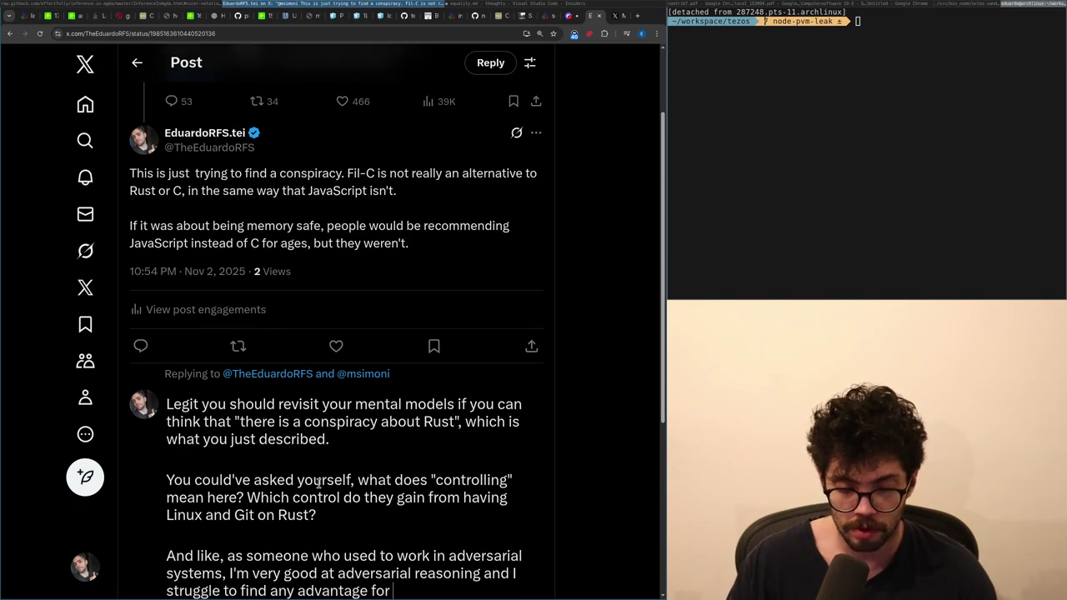
pyautogui.scroll(-2, 360, 421)
pyautogui.hotkey('shift', 'Home')
pyautogui.hotkey('ctrl', 'shift', 'Right')
pyautogui.hotkey('ctrl', 'shift', 'Right')
pyautogui.hotkey('ctrl', 'shift', 'Right')
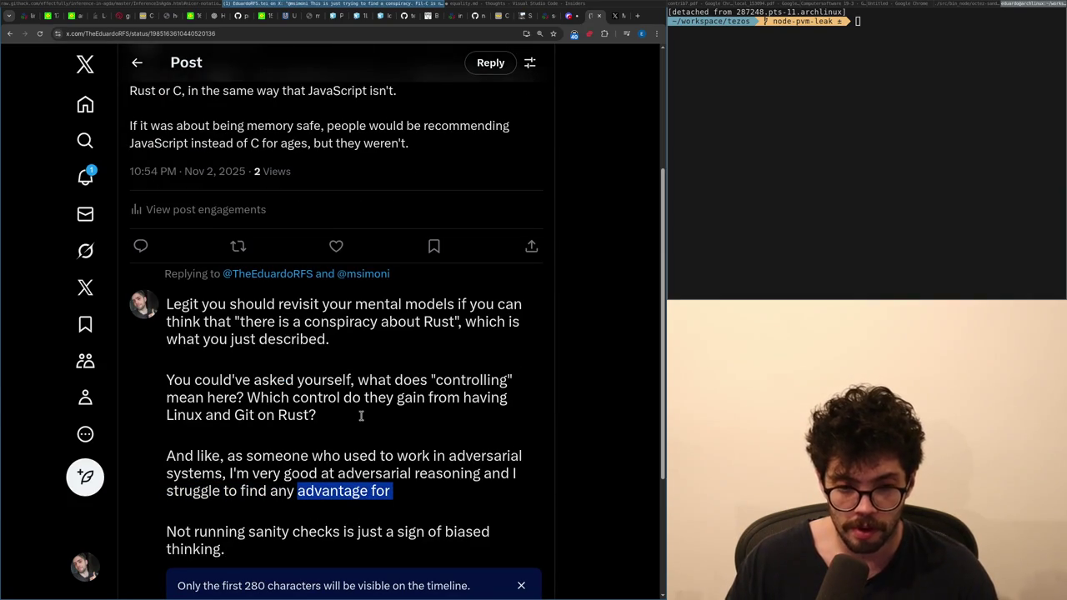
pyautogui.write('meaningful ad')
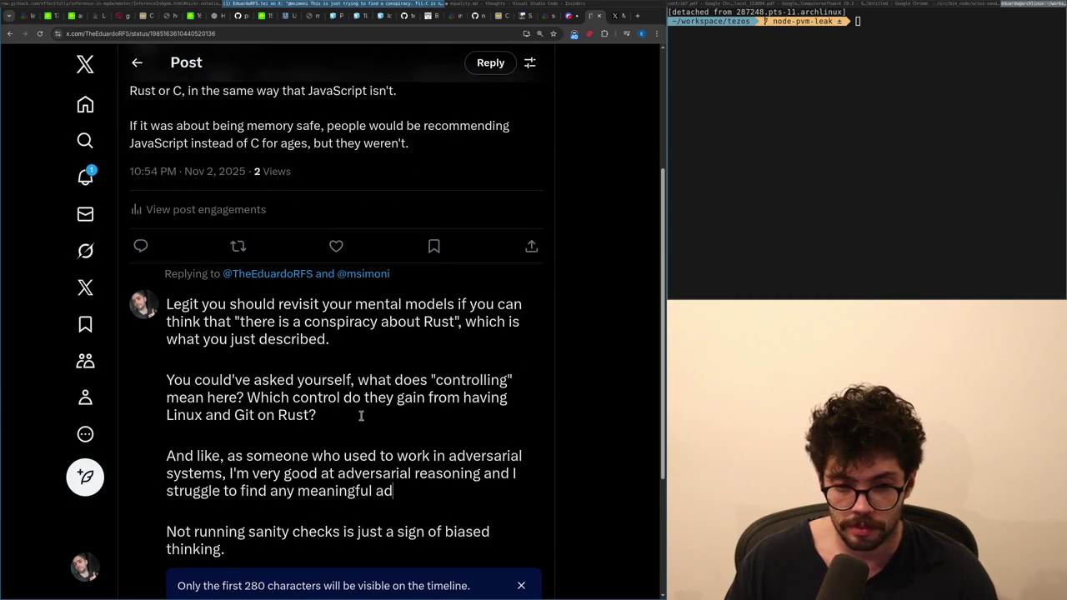
pyautogui.write('vantage here.')
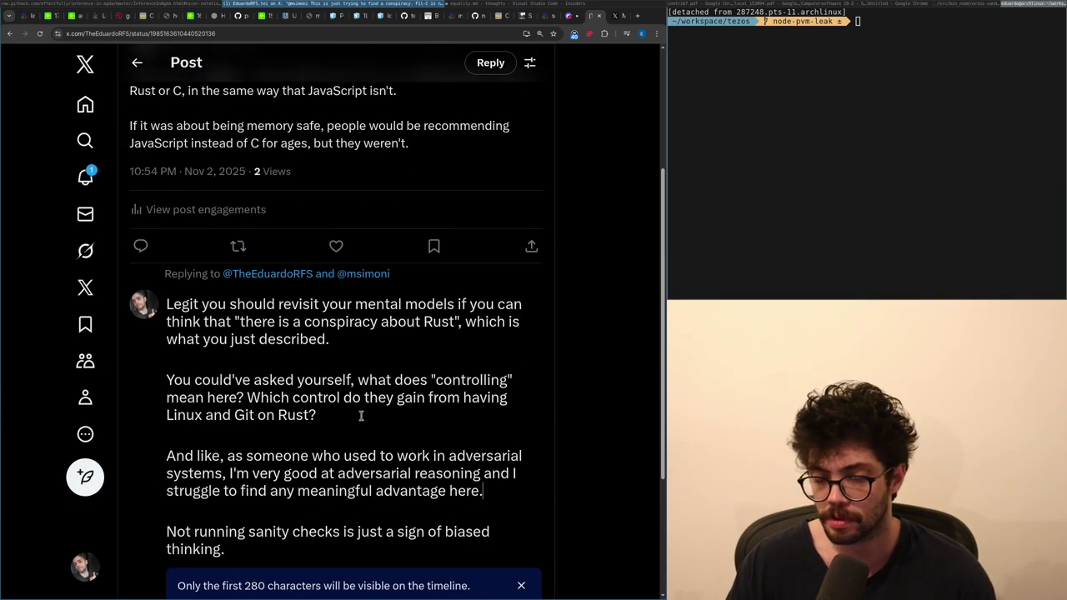
# - Delete the sanity-checks paragraph and start a line 'You could potentially cause chaos by submitting changes'
pyautogui.hotkey('shift', 'Down')
pyautogui.hotkey('shift', 'Down')
pyautogui.hotkey('shift', 'Down')
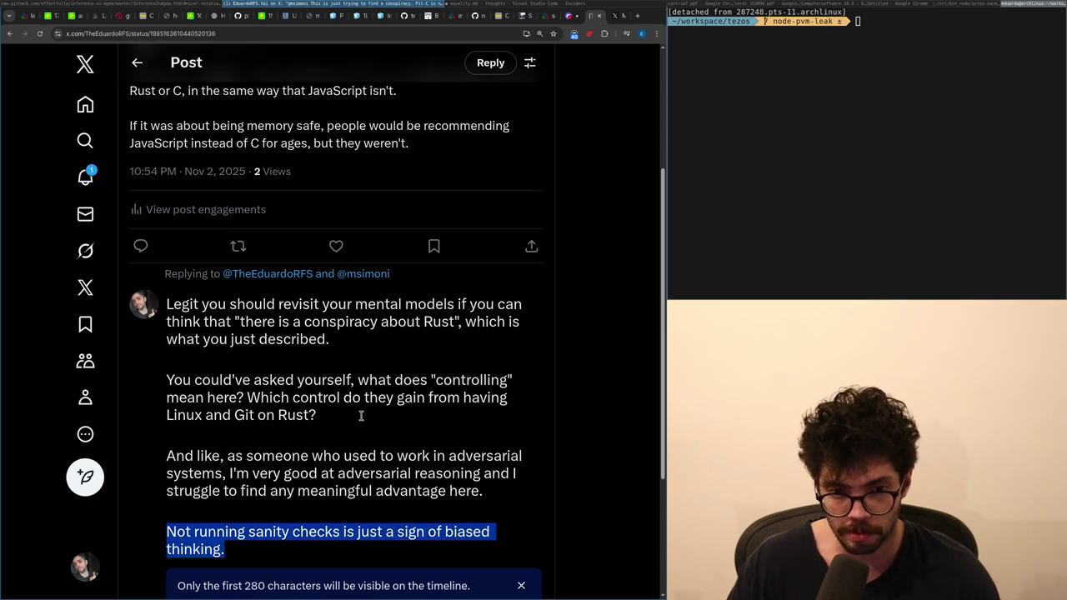
pyautogui.press('BackSpace')
pyautogui.press('BackSpace')
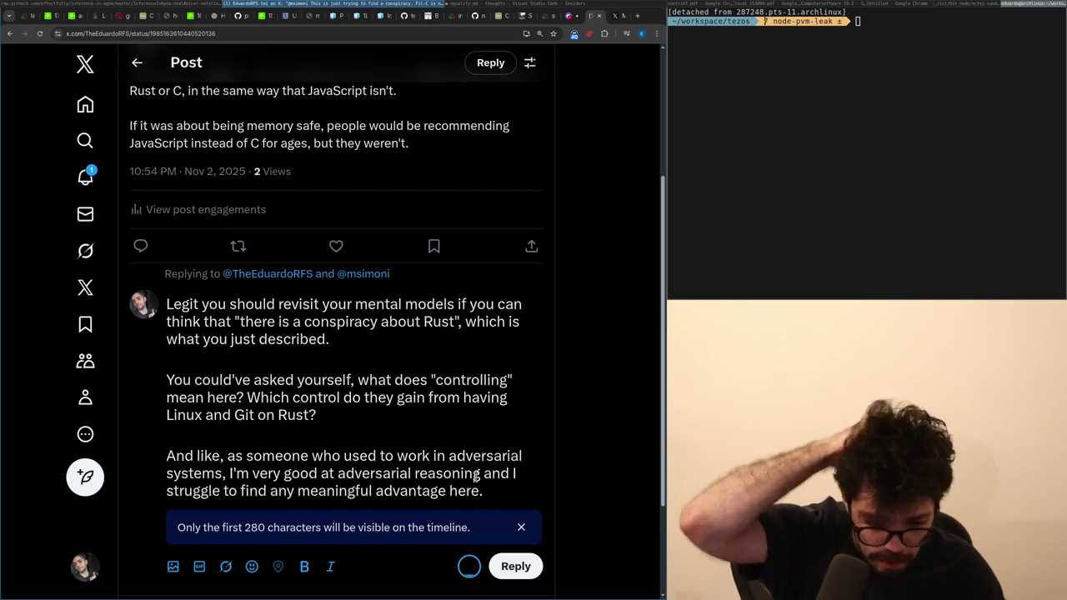
pyautogui.press('Return')
pyautogui.press('Return')
pyautogui.write('You could potentially cause chaos by submitting ')
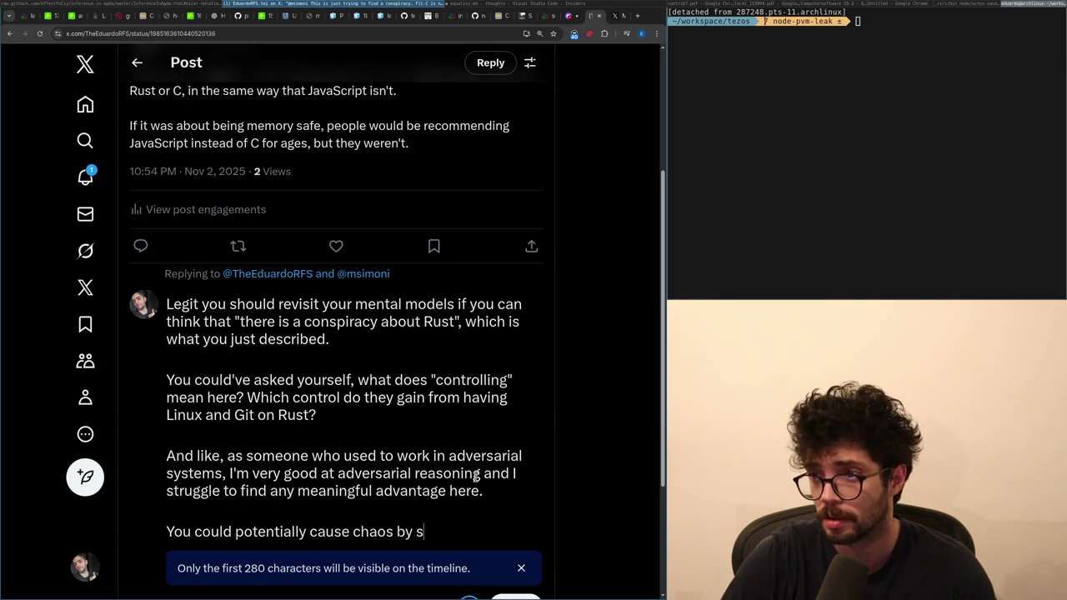
pyautogui.write('changes')
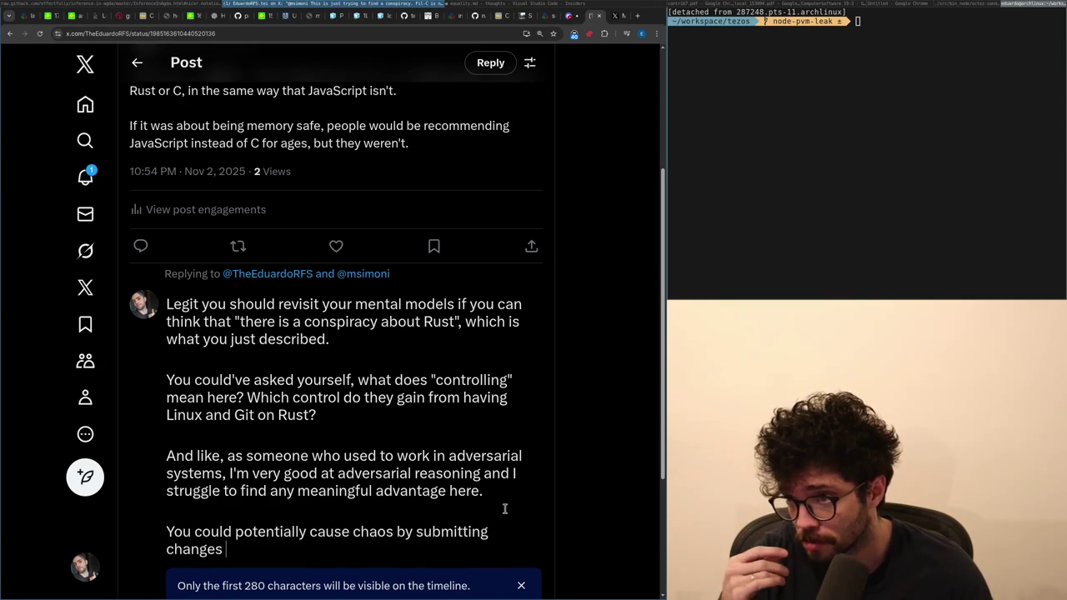
pyautogui.scroll(-2, 500, 450)
pyautogui.hotkey('ctrl', 'shift', 'Left')
pyautogui.hotkey('ctrl', 'shift', 'Left')
pyautogui.hotkey('ctrl', 'shift', 'Left')
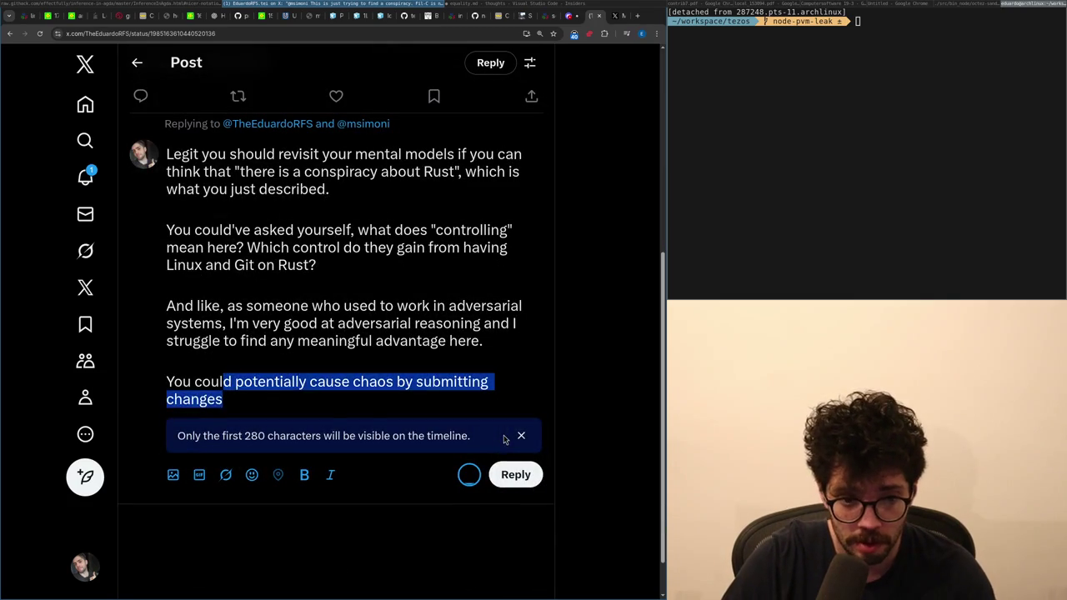
# - Replace the chaos line with a closing about using C and making a better compiler, then post the reply
pyautogui.press('BackSpace')
pyautogui.press('BackSpace')
pyautogui.press('BackSpace')
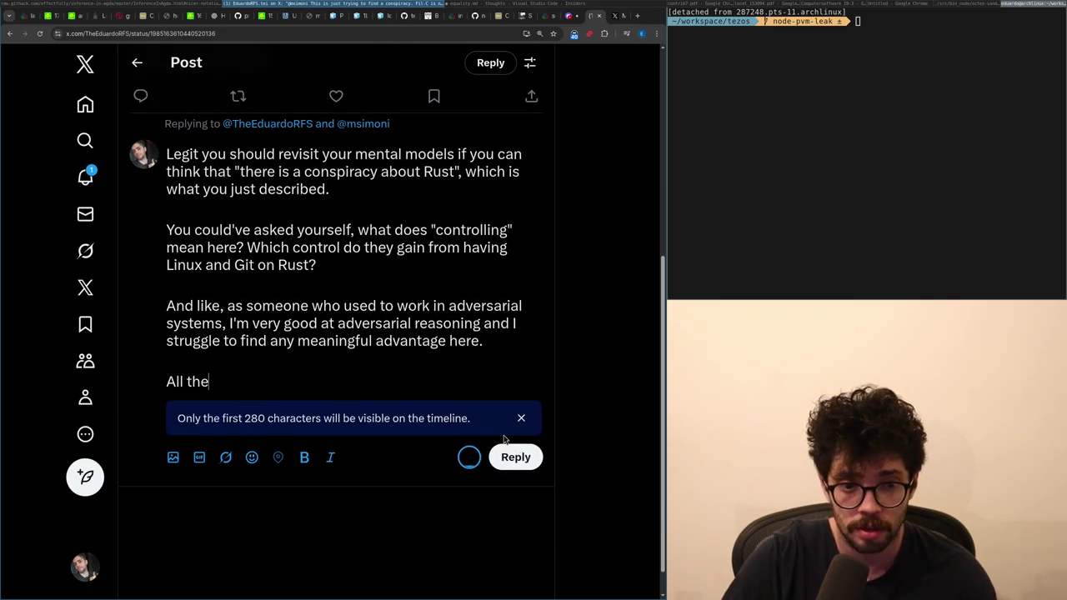
pyautogui.write('e ac')
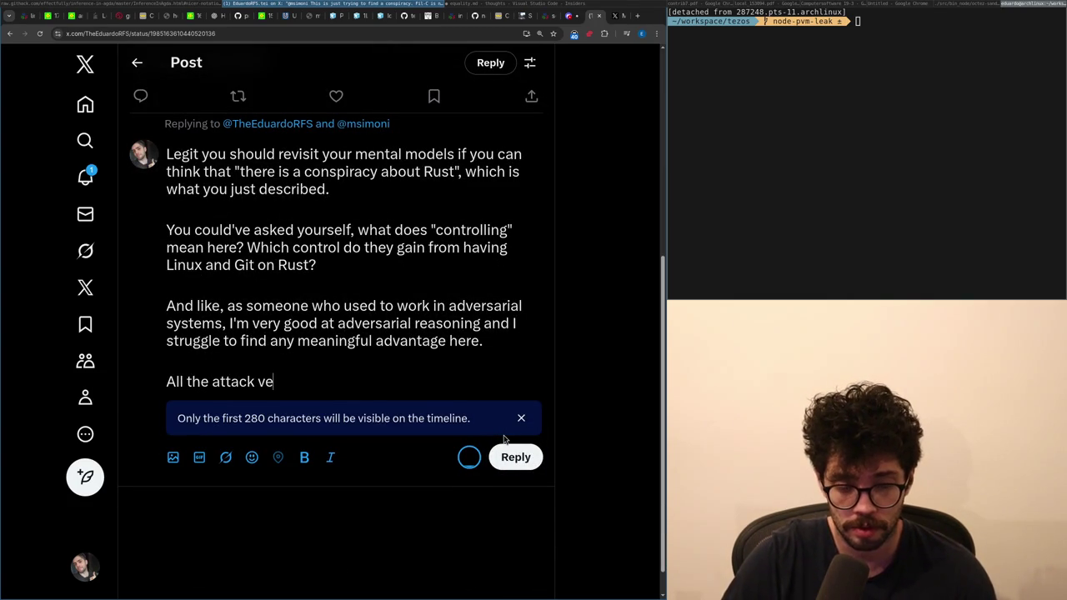
pyautogui.write('I could think of, are a')
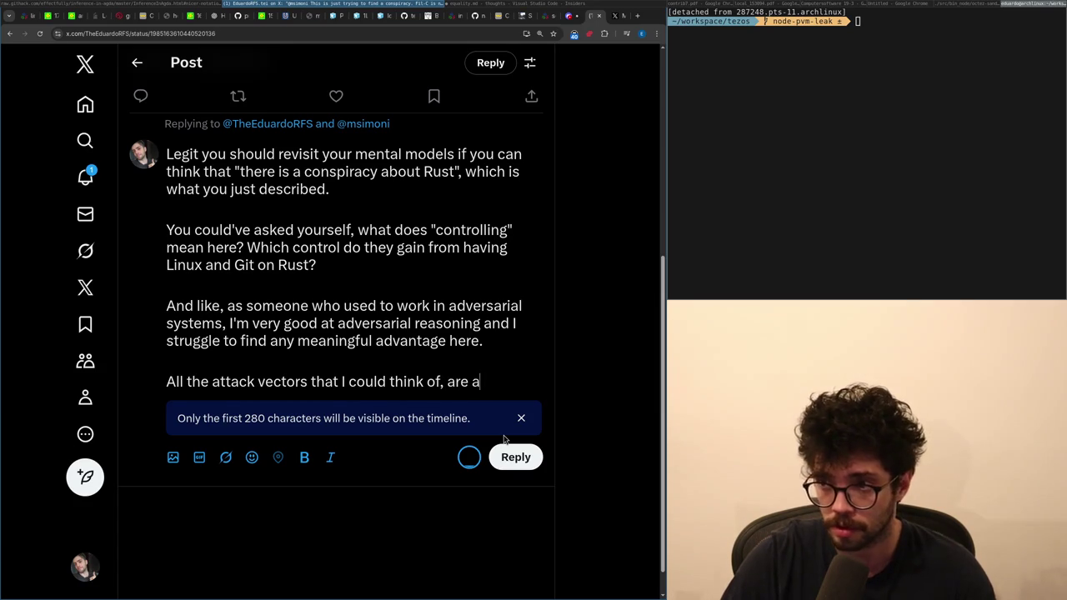
pyautogui.write('lso present')
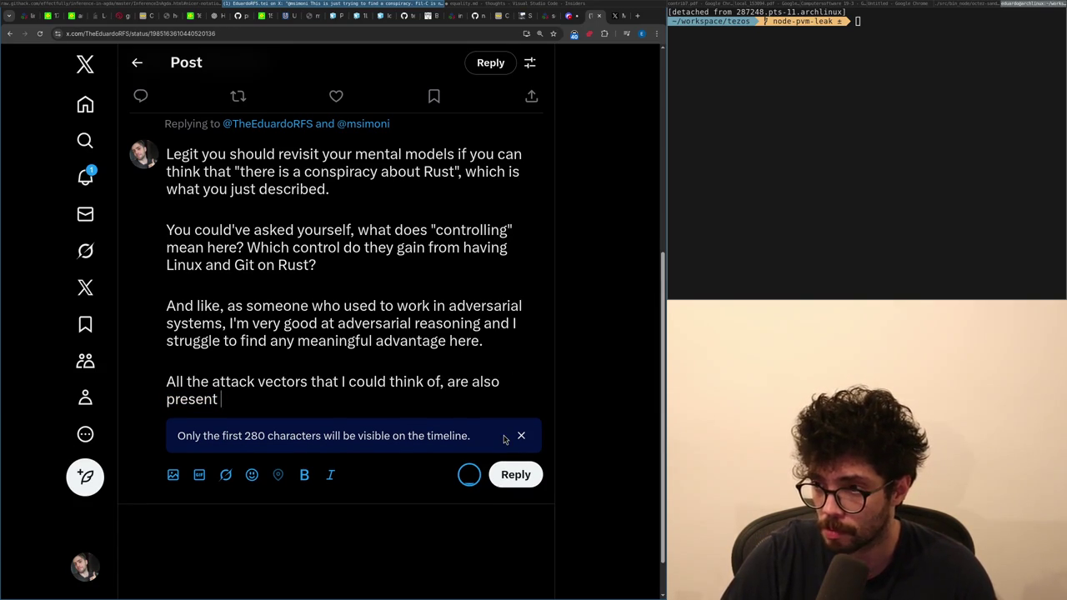
pyautogui.write('the')
pyautogui.press('BackSpace')
pyautogui.press('BackSpace')
pyautogui.press('BackSpace')
pyautogui.write('by using C and if they jus')
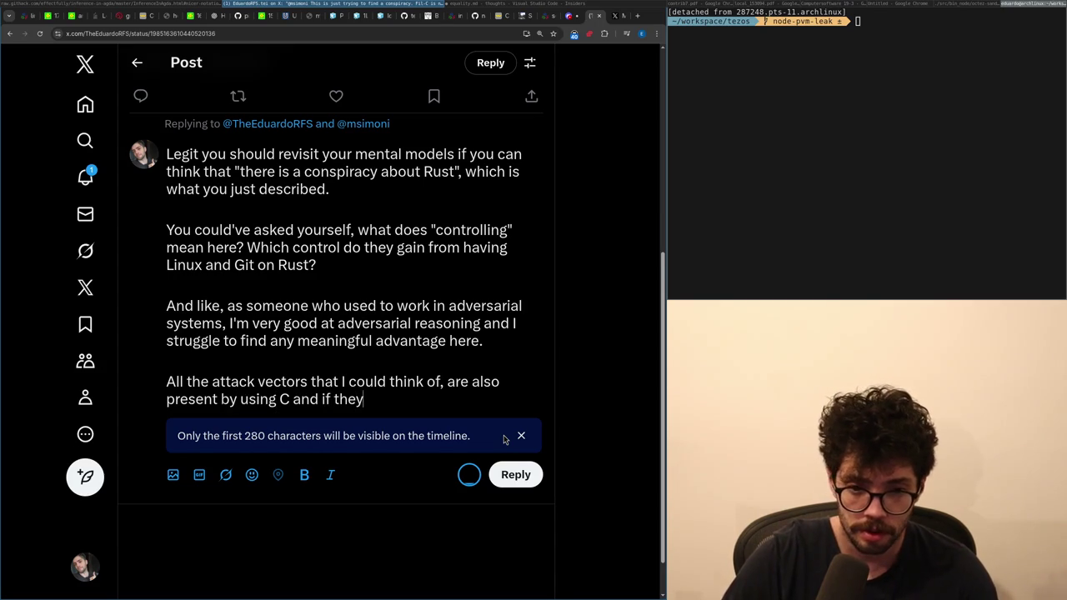
pyautogui.write('t wanted to contro')
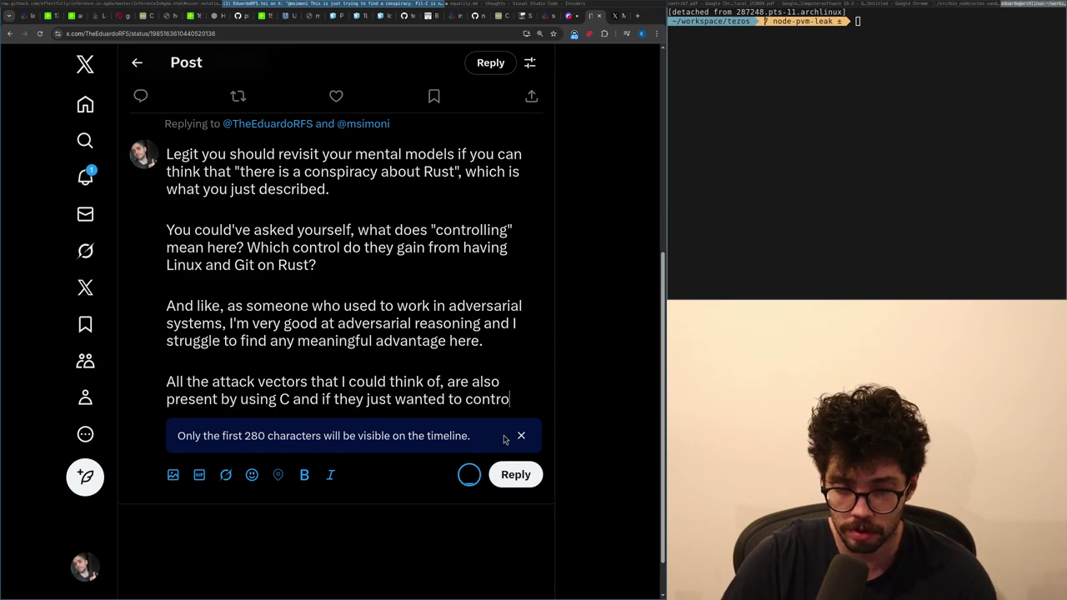
pyautogui.write("l the compiler, they could've jus")
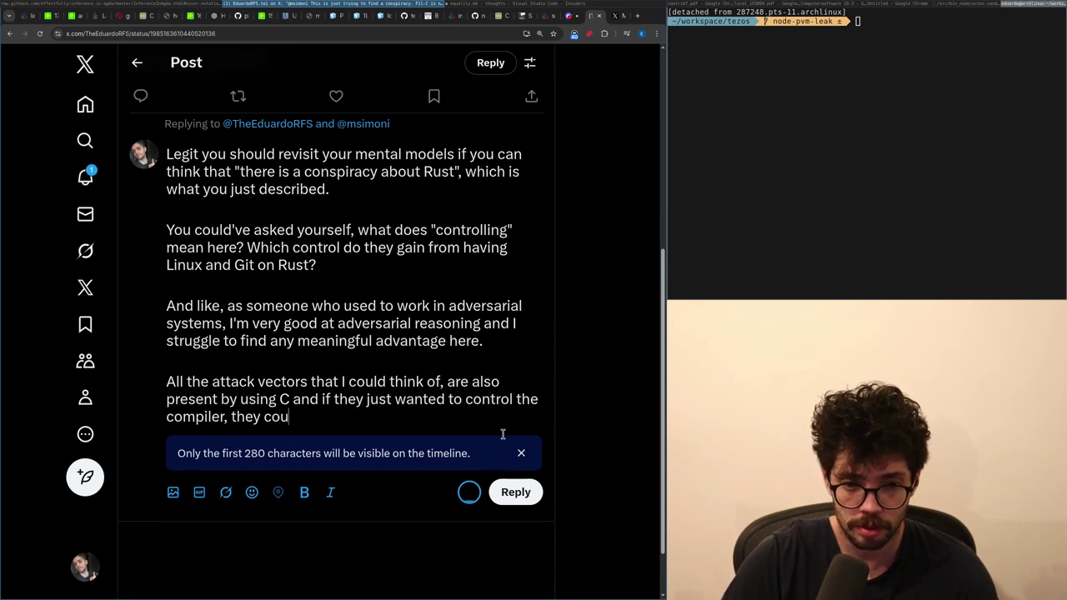
pyautogui.write('t made ')
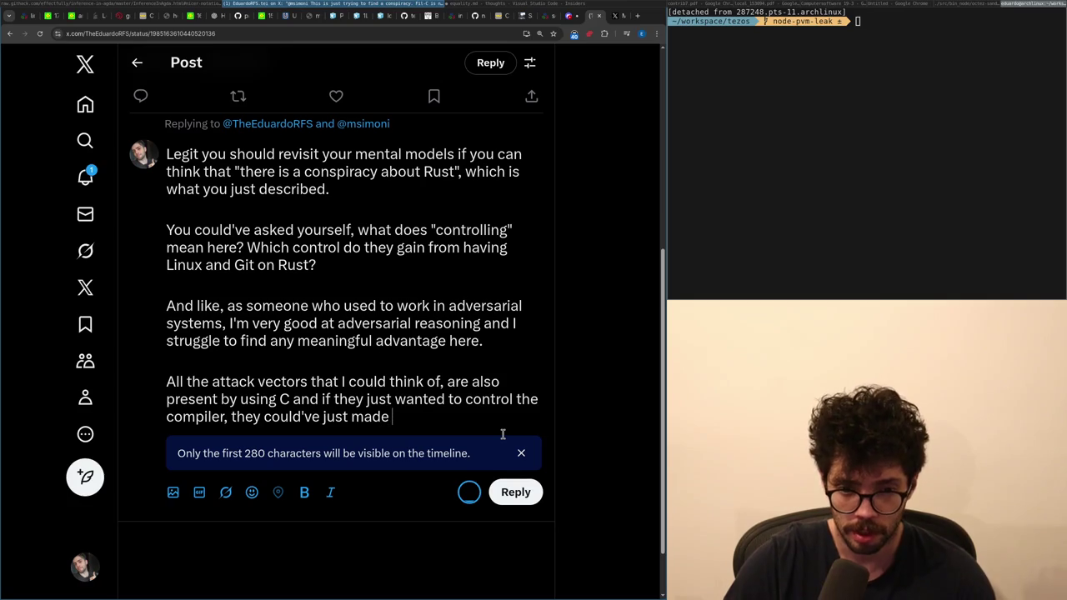
pyautogui.write('a better compiler')
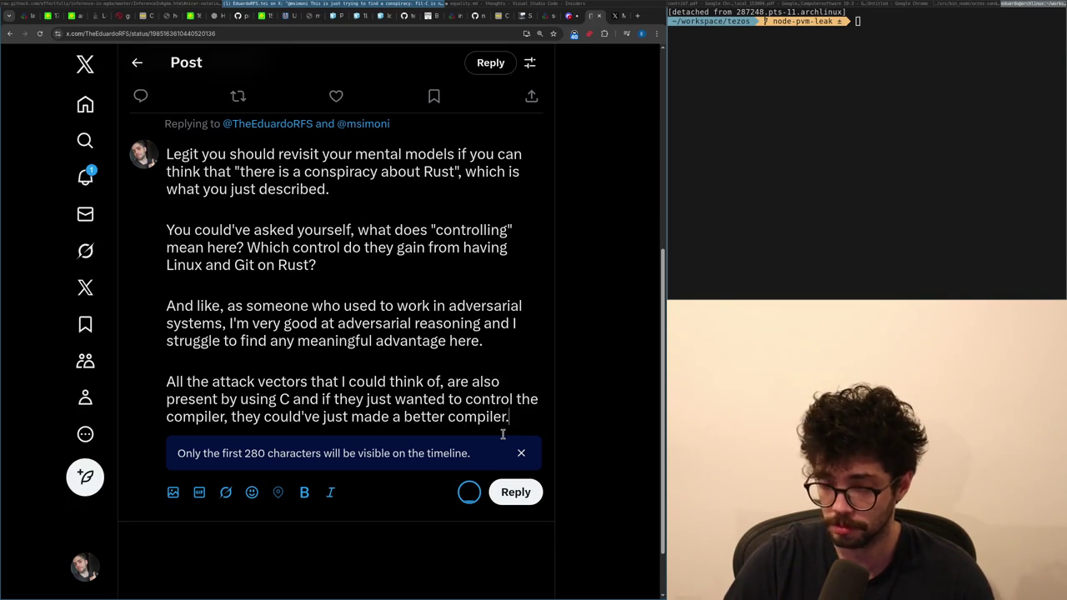
pyautogui.write('(like Apple did')
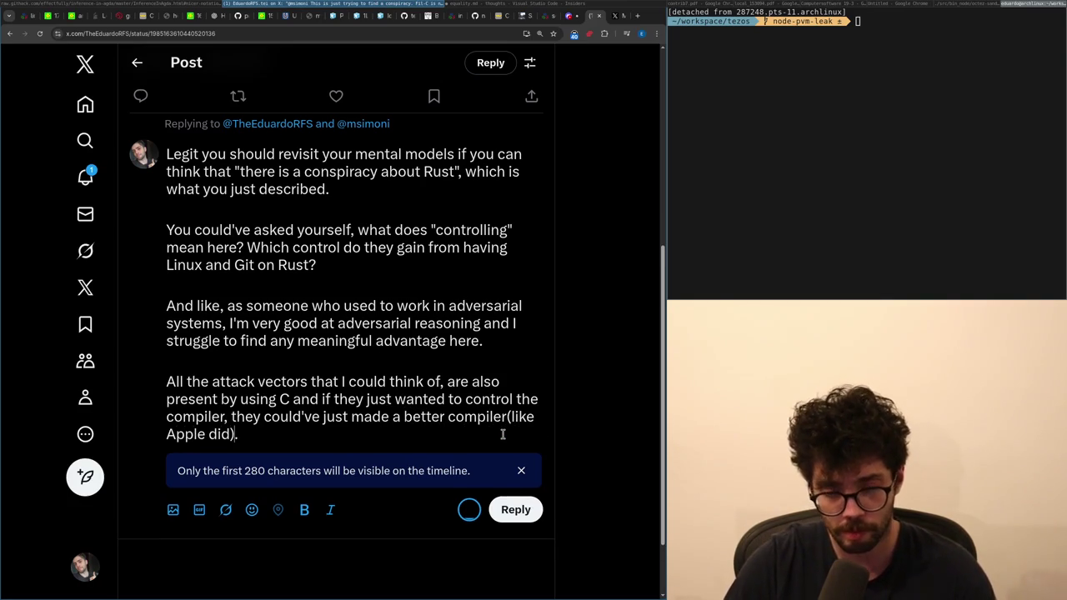
pyautogui.hotkey('ctrl', 'Return')
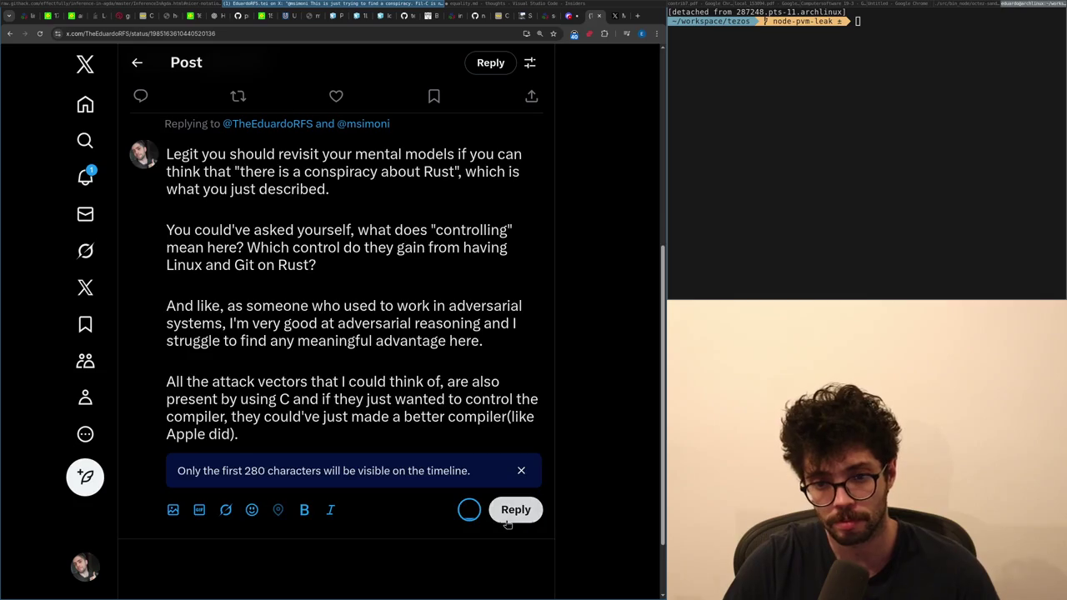
pyautogui.click(91, 177)
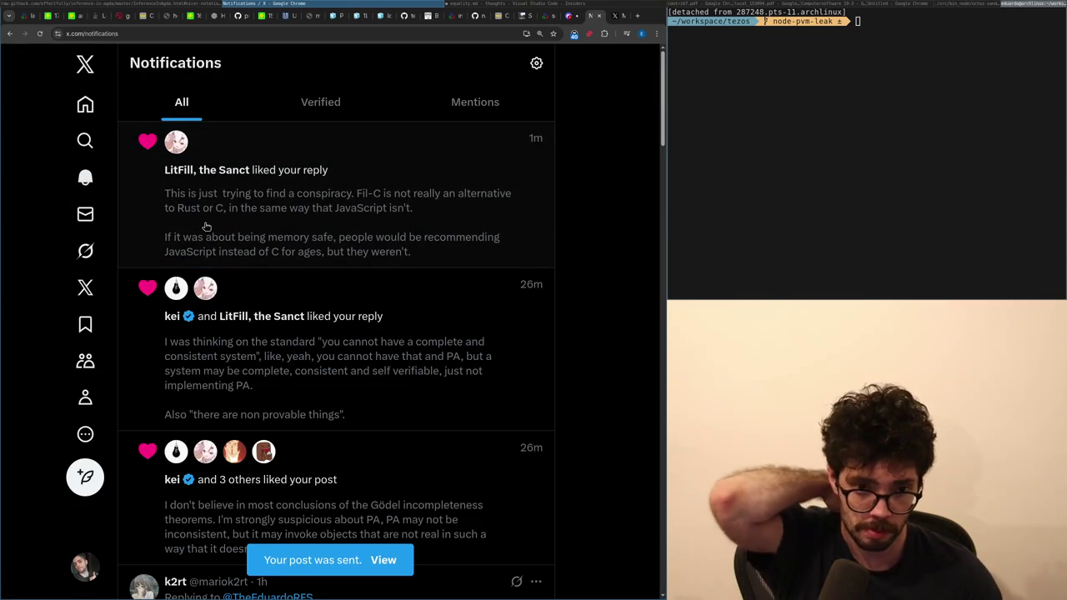
# - Open the liked reply, then the original Rust-promotion post, and view the garbage-collector reply
pyautogui.click(205, 227)
pyautogui.scroll(1, 205, 295)
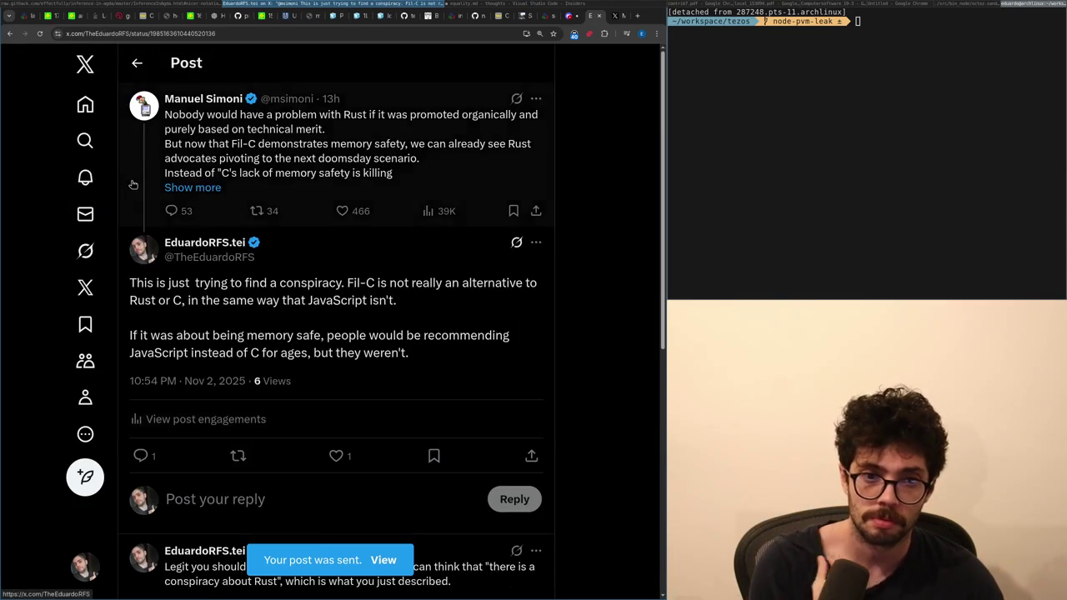
pyautogui.click(221, 267)
pyautogui.scroll(-5, 221, 265)
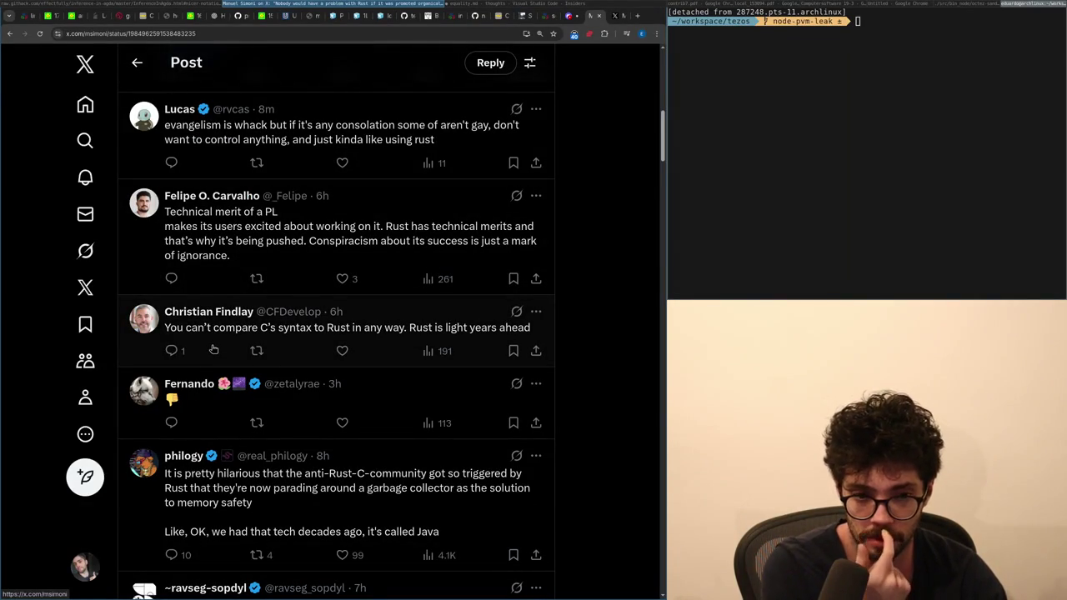
pyautogui.scroll(-3, 212, 350)
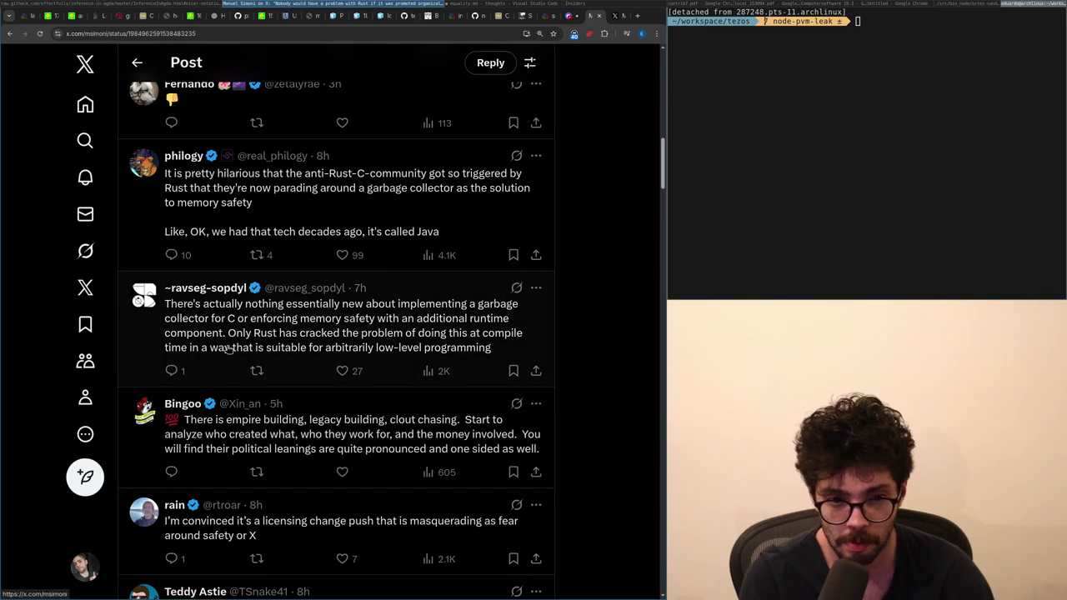
pyautogui.click(225, 348)
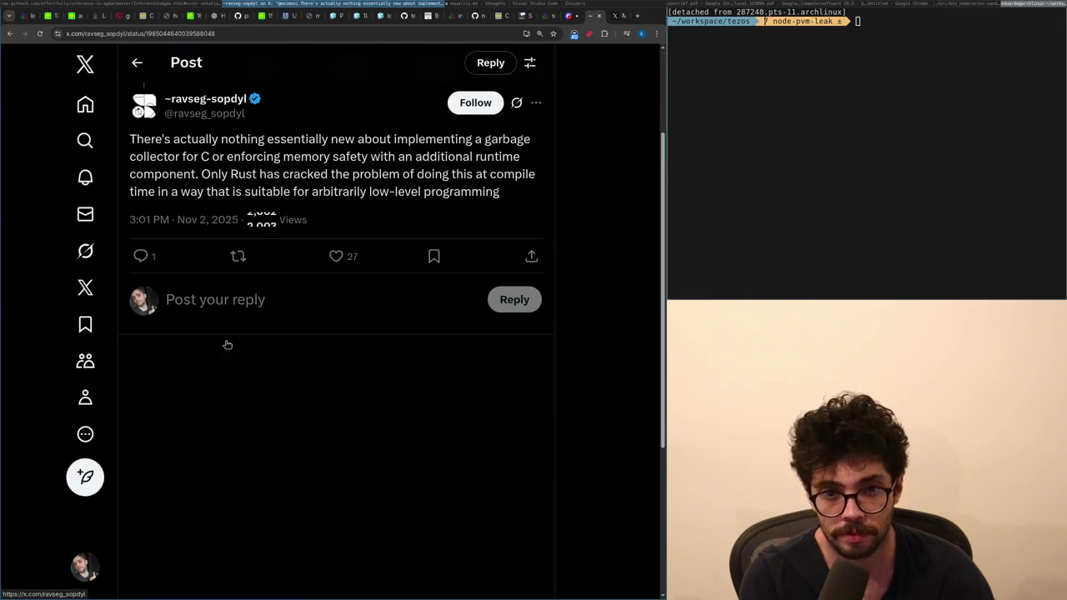
pyautogui.hotkey('alt', 'Left')
# - Read further replies, highlighting the Linux maintainers text, then open your 'revisit your mental models' reply
pyautogui.scroll(-3, 225, 386)
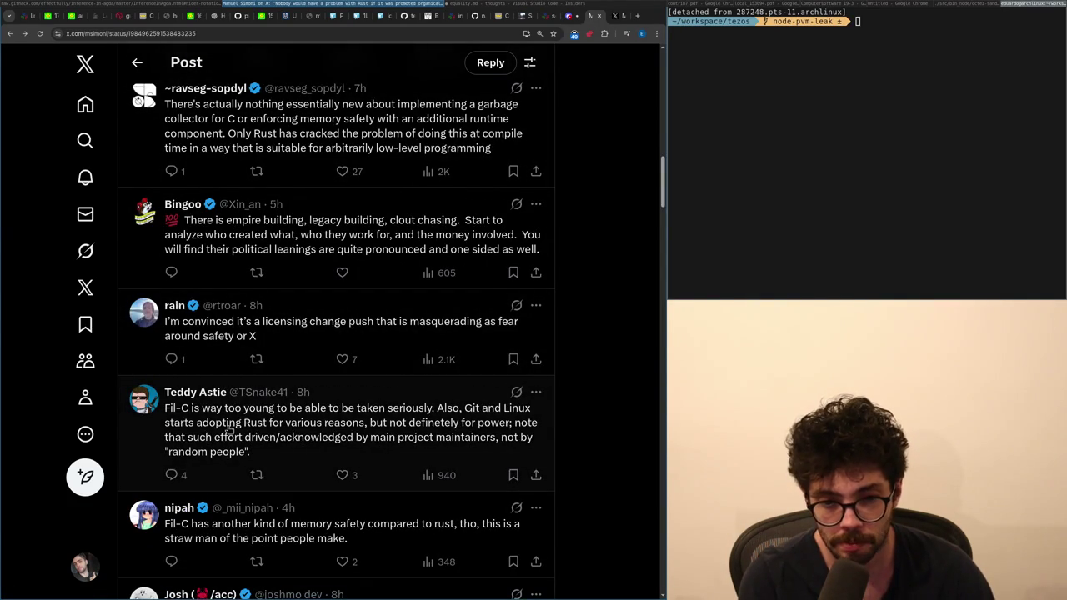
pyautogui.scroll(-3, 227, 427)
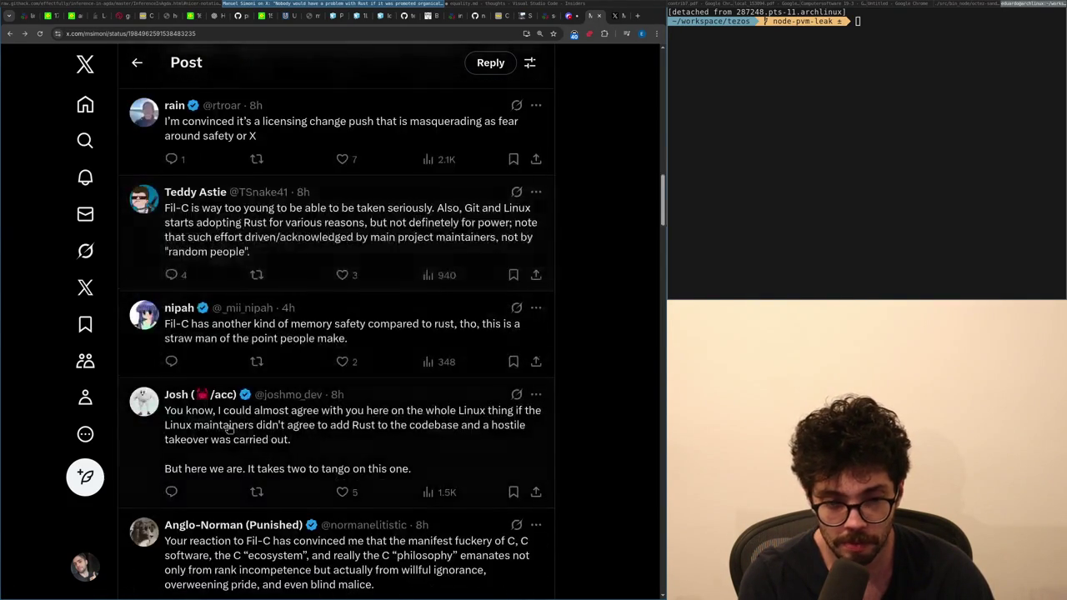
pyautogui.moveTo(232, 425)
pyautogui.mouseDown()
pyautogui.moveTo(289, 410)
pyautogui.moveTo(311, 445)
pyautogui.mouseUp()
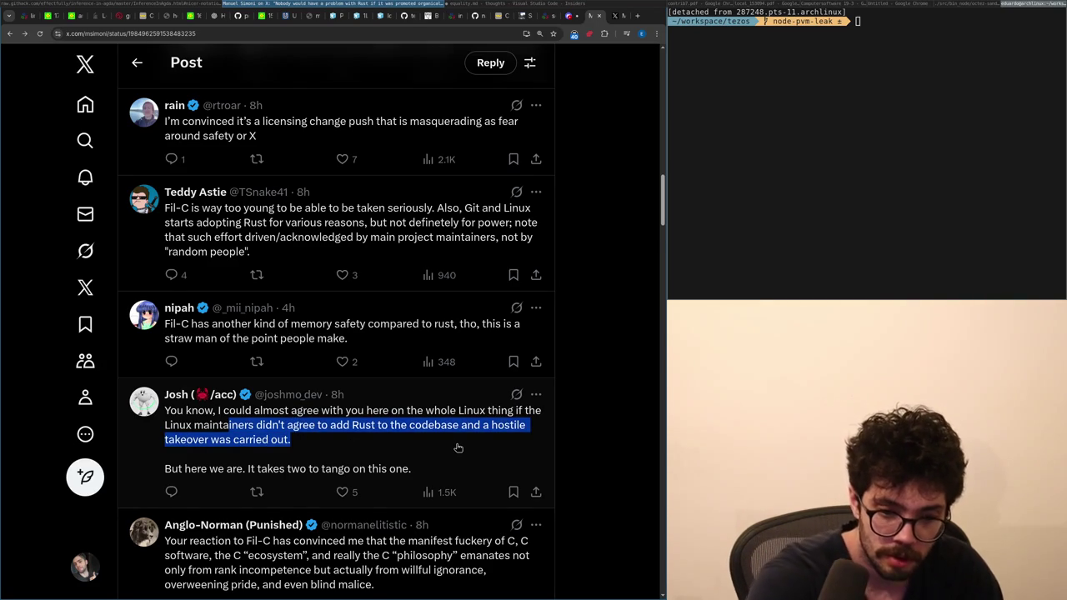
pyautogui.scroll(-2, 450, 443)
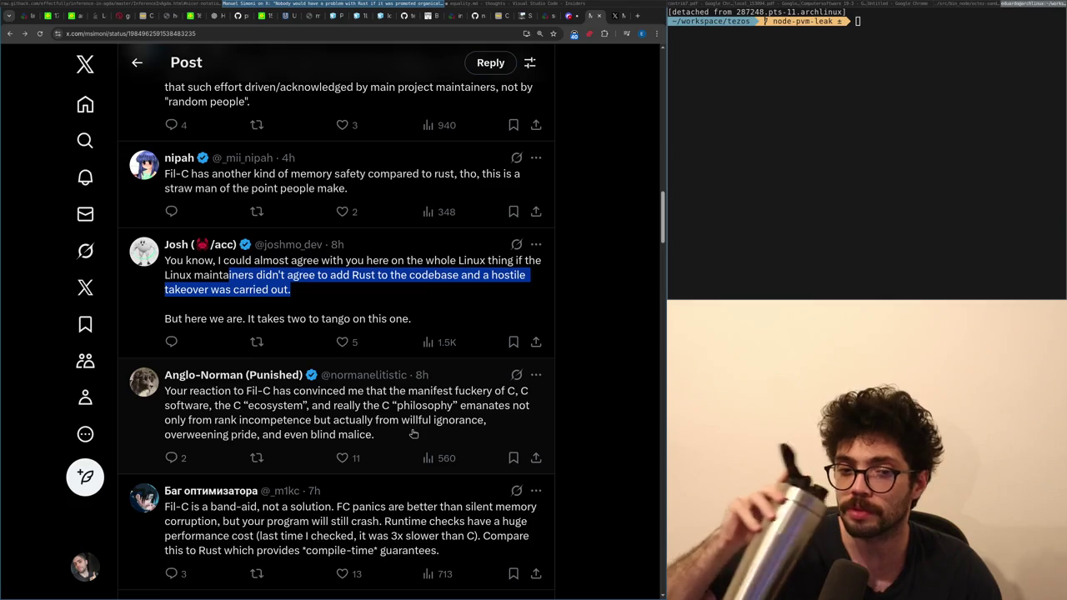
pyautogui.scroll(-2, 413, 433)
pyautogui.scroll(20, 413, 433)
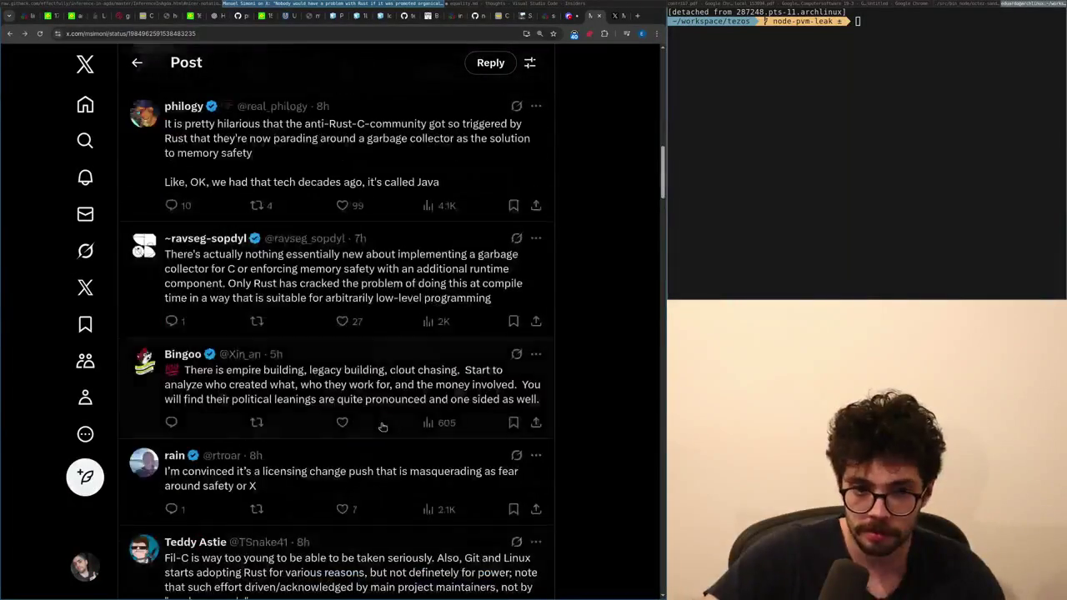
pyautogui.scroll(-1, 348, 401)
pyautogui.click(311, 469)
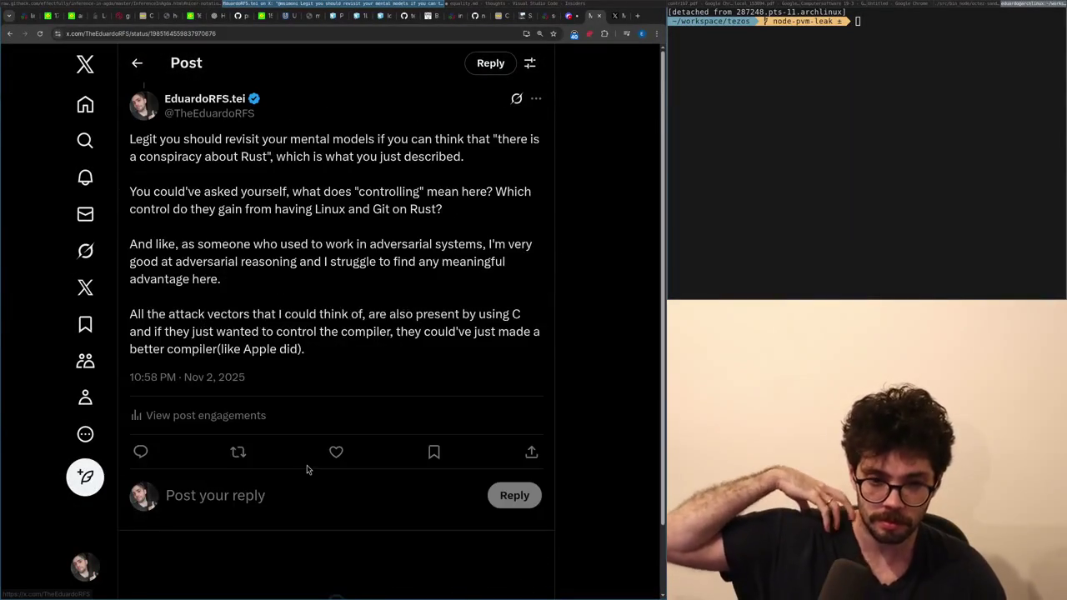
# - Open a reply box under your own post, then return to the original thread
pyautogui.click(287, 493)
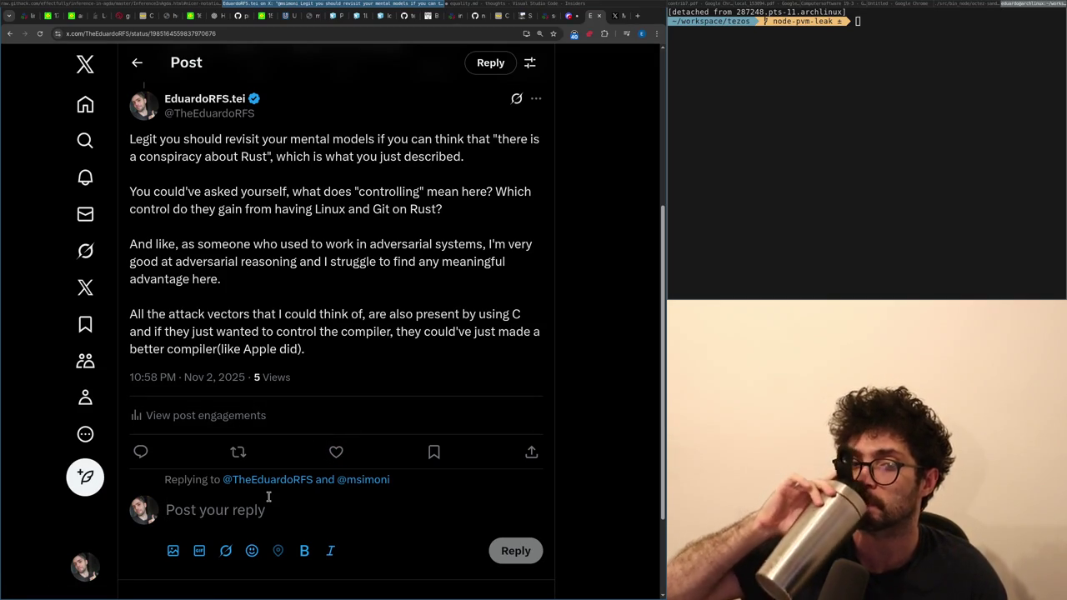
pyautogui.scroll(1, 268, 497)
pyautogui.scroll(-3, 269, 505)
pyautogui.scroll(2, 268, 503)
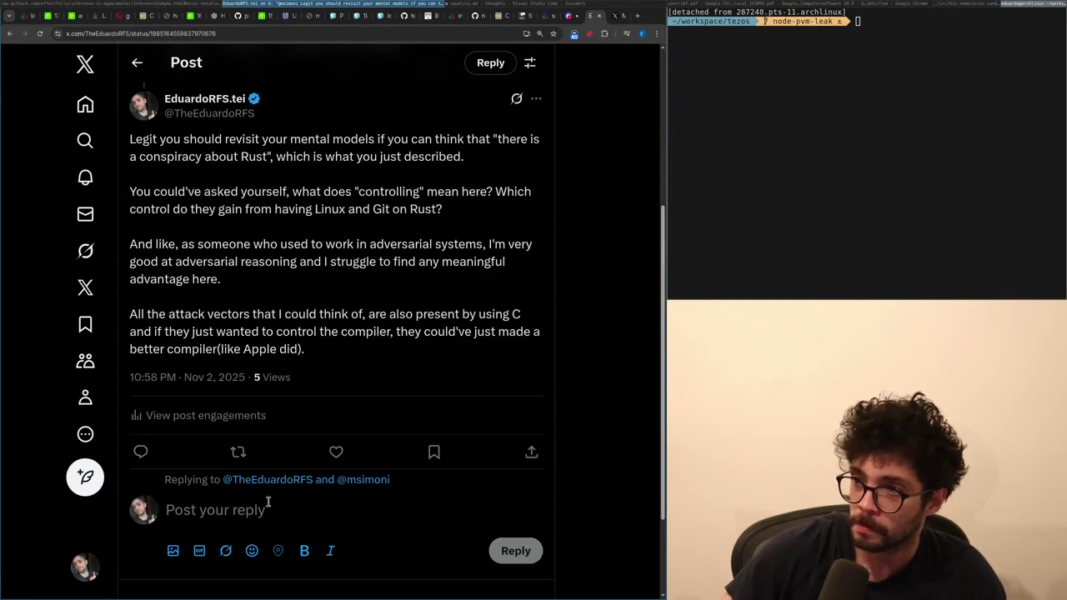
pyautogui.scroll(-1, 268, 502)
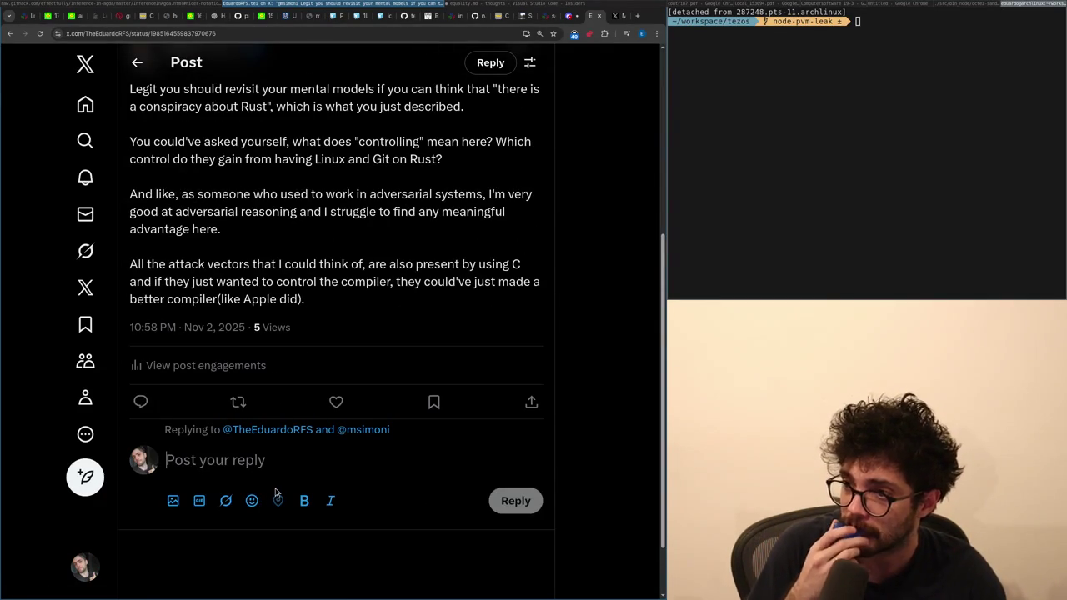
pyautogui.hotkey('alt', 'Left')
pyautogui.scroll(-6, 283, 434)
pyautogui.scroll(4, 308, 385)
# - Repost your 'revisit your mental models' reply, then open it again as its own post
pyautogui.click(257, 426)
pyautogui.click(260, 437)
pyautogui.scroll(-15, 274, 472)
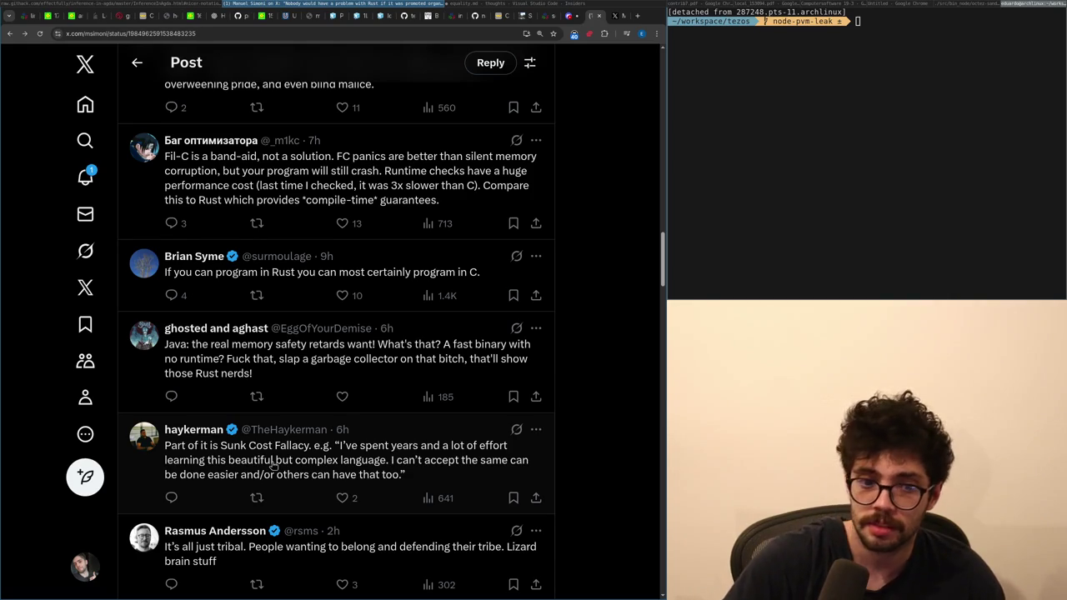
pyautogui.scroll(-1, 275, 470)
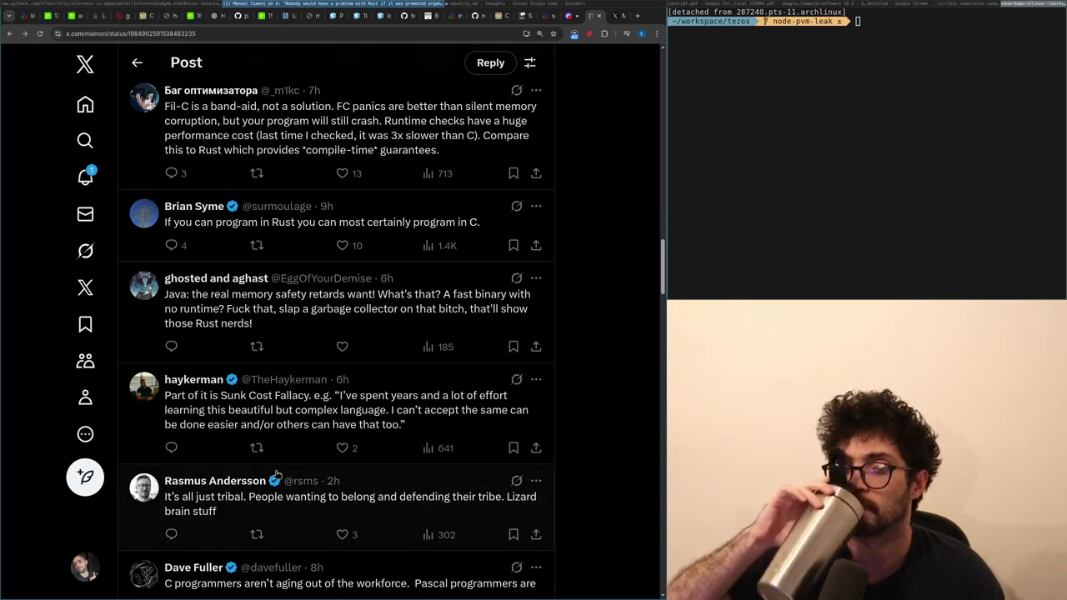
pyautogui.scroll(-2, 275, 473)
pyautogui.click(261, 425)
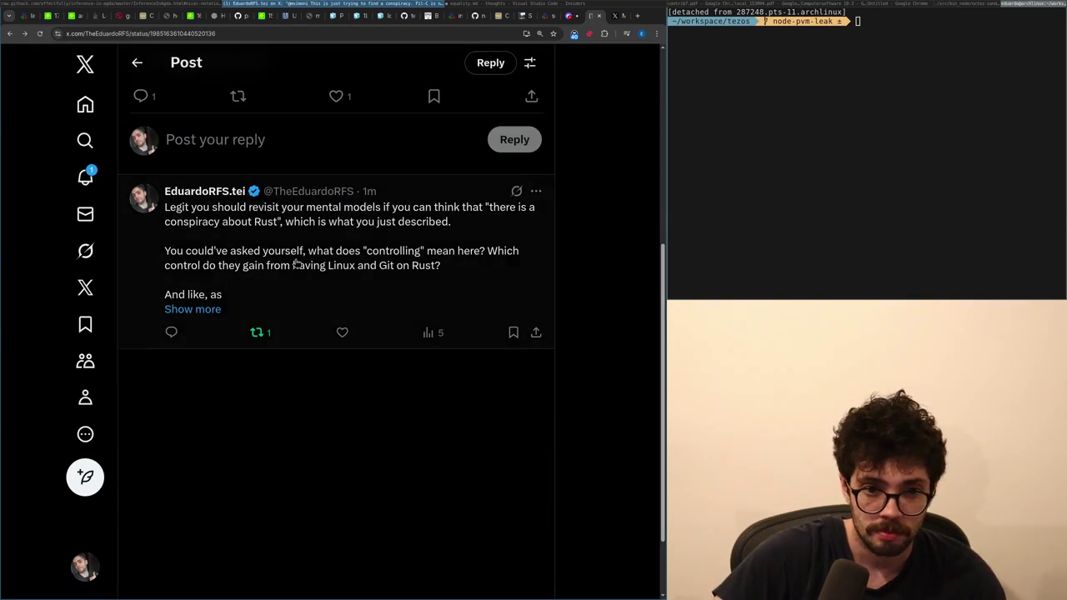
# - Check the X notifications and reopen the original Fil-C versus Rust thread
pyautogui.click(97, 193)
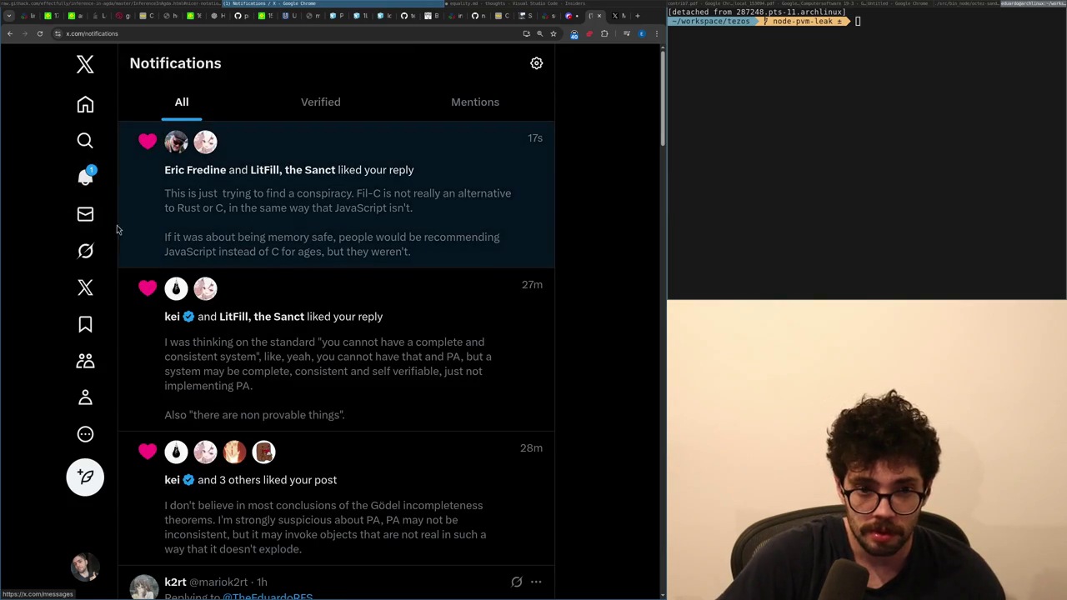
pyautogui.click(190, 203)
pyautogui.hotkey('alt', 'Left')
pyautogui.click(235, 265)
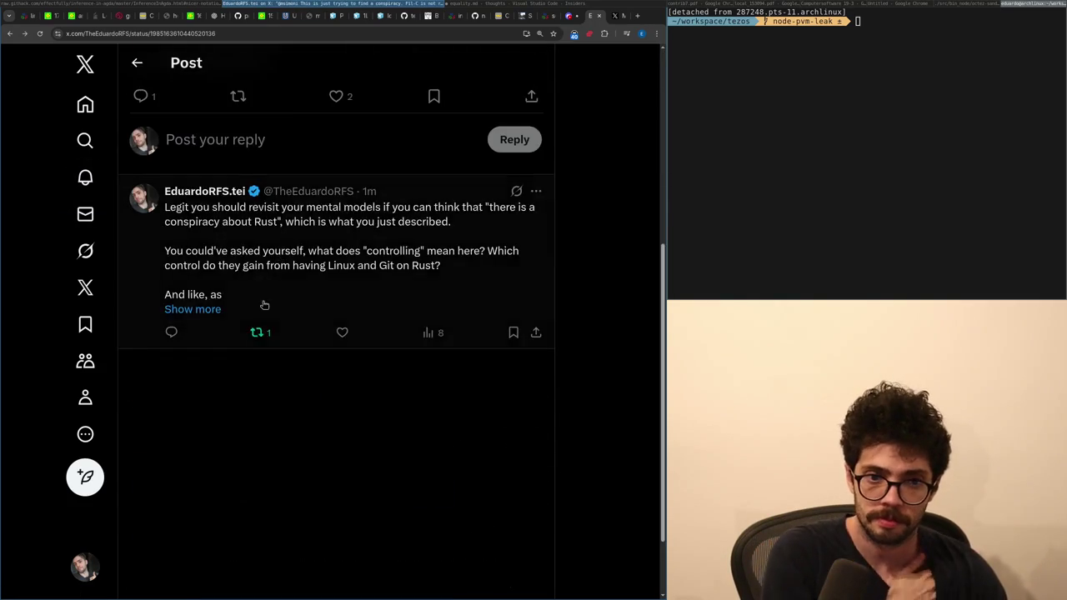
pyautogui.click(153, 208)
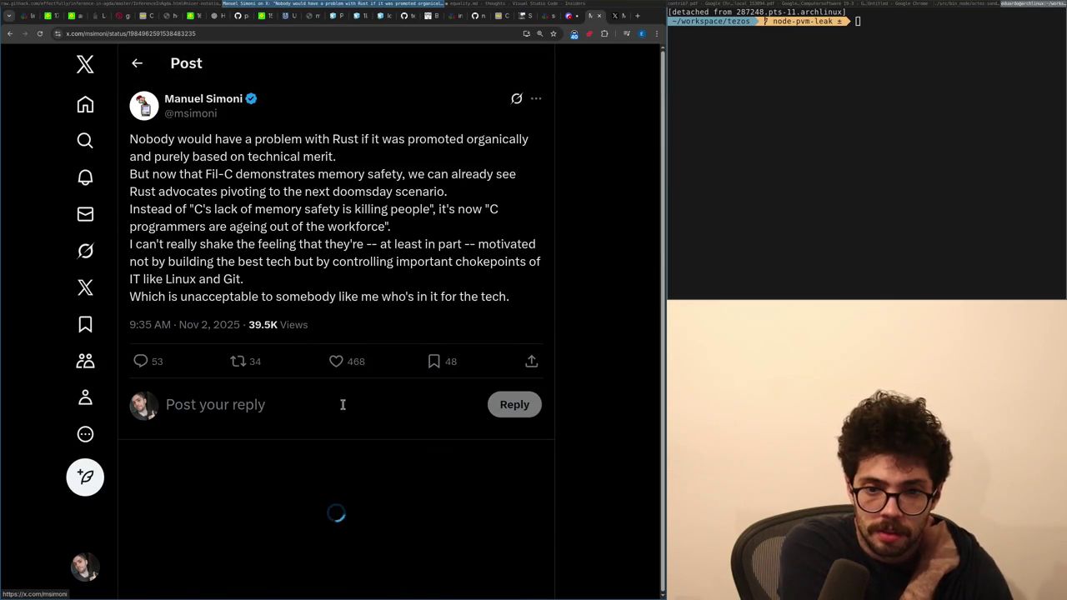
# - Scroll down the thread, open the reply about replacing COBOL, and come back
pyautogui.scroll(-15, 337, 396)
pyautogui.scroll(-10, 326, 376)
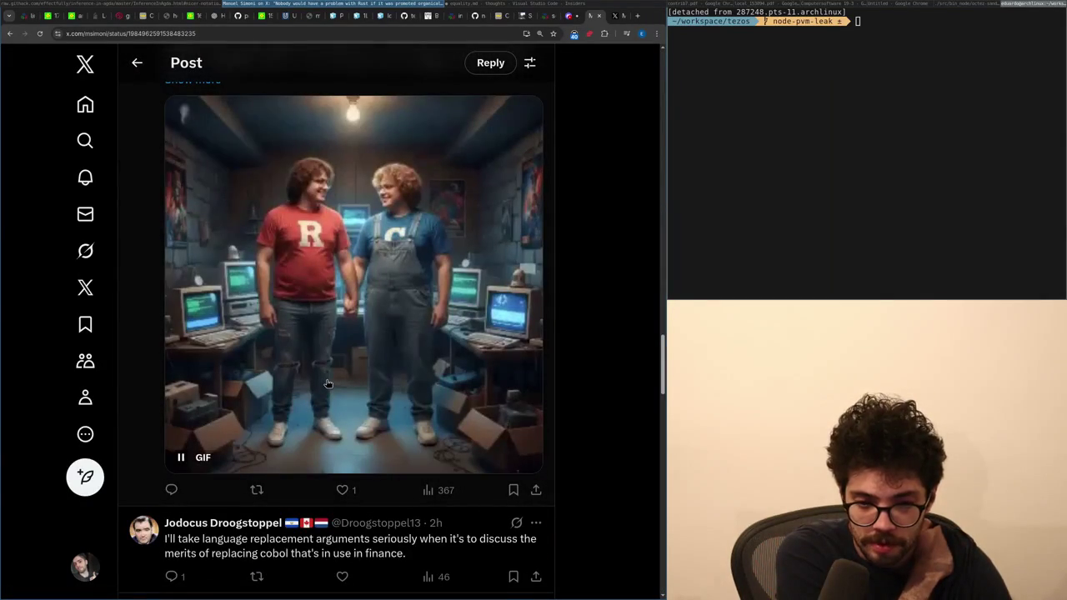
pyautogui.scroll(-2, 328, 383)
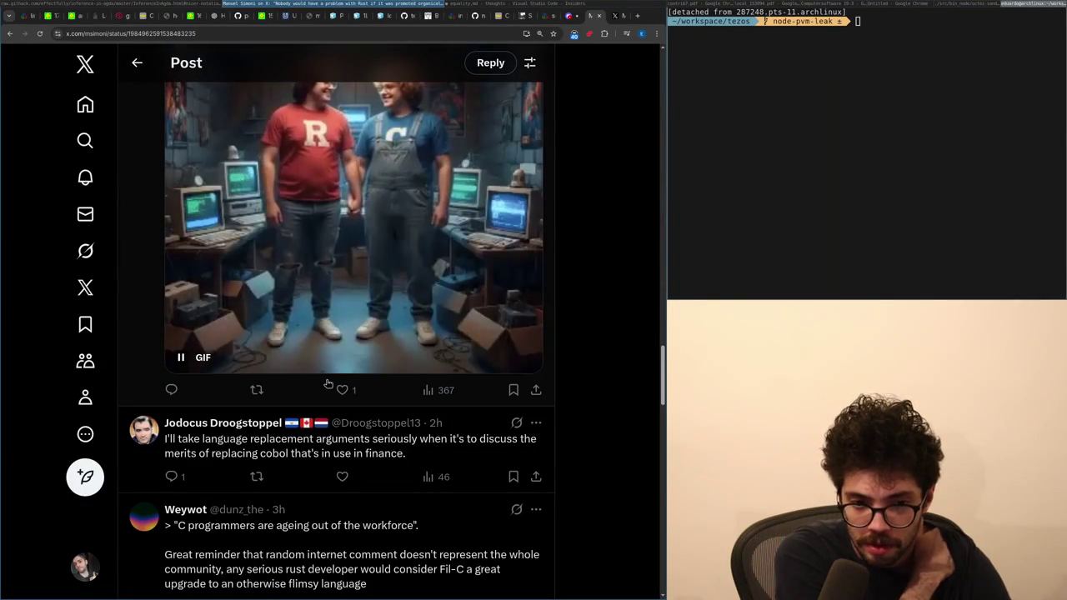
pyautogui.click(271, 452)
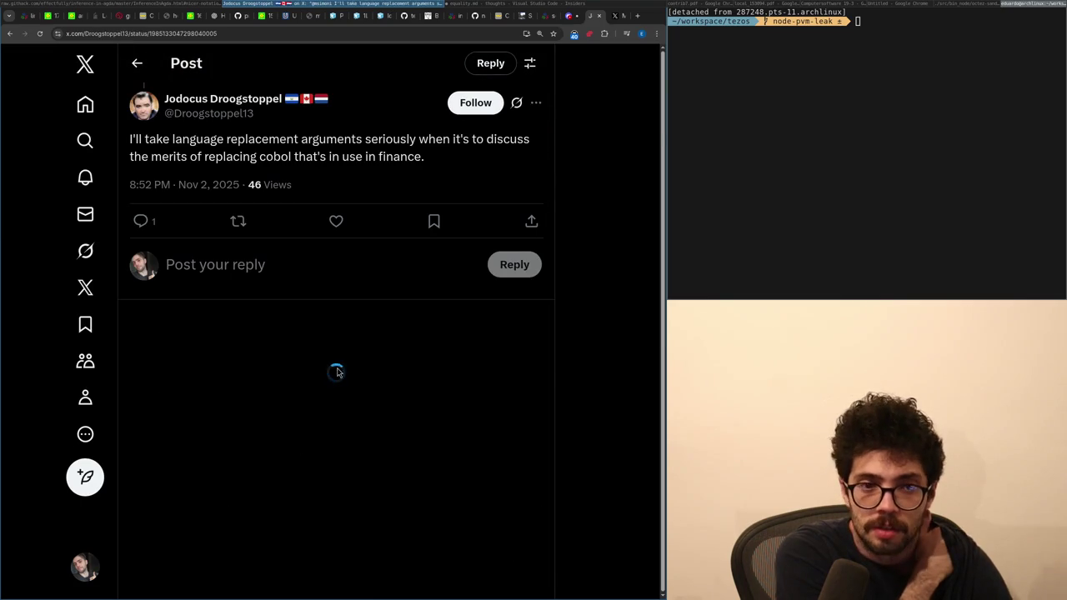
pyautogui.hotkey('alt', 'Left')
# - Highlight passages in the replies about internet comments, Rust as a disease, and C4 bricks
pyautogui.scroll(-2, 235, 290)
pyautogui.moveTo(233, 305)
pyautogui.mouseDown()
pyautogui.moveTo(304, 305)
pyautogui.moveTo(329, 319)
pyautogui.moveTo(422, 305)
pyautogui.moveTo(237, 334)
pyautogui.moveTo(225, 324)
pyautogui.mouseUp()
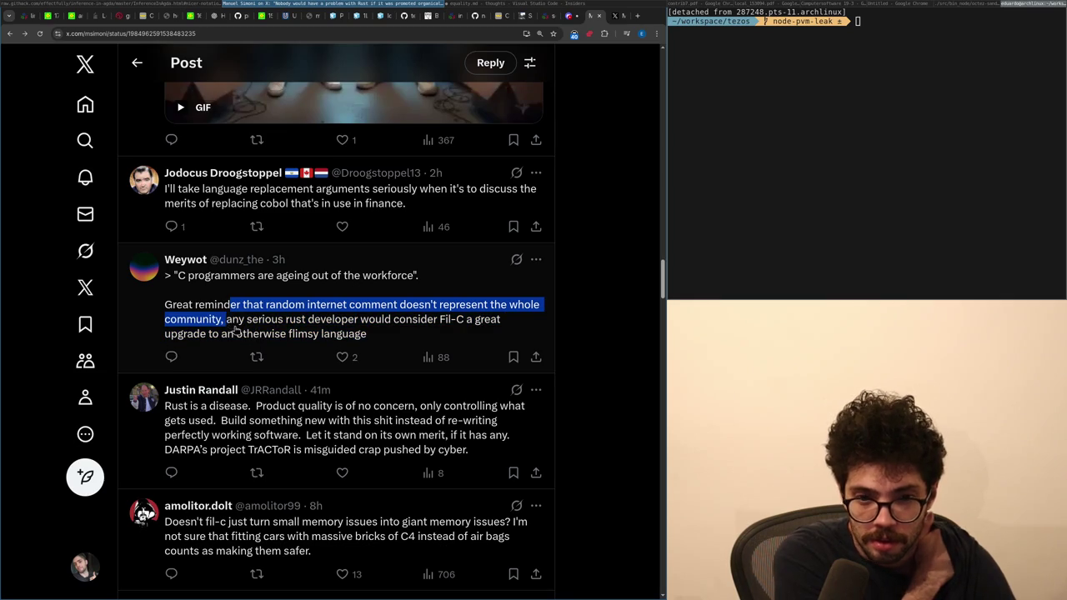
pyautogui.click(560, 362)
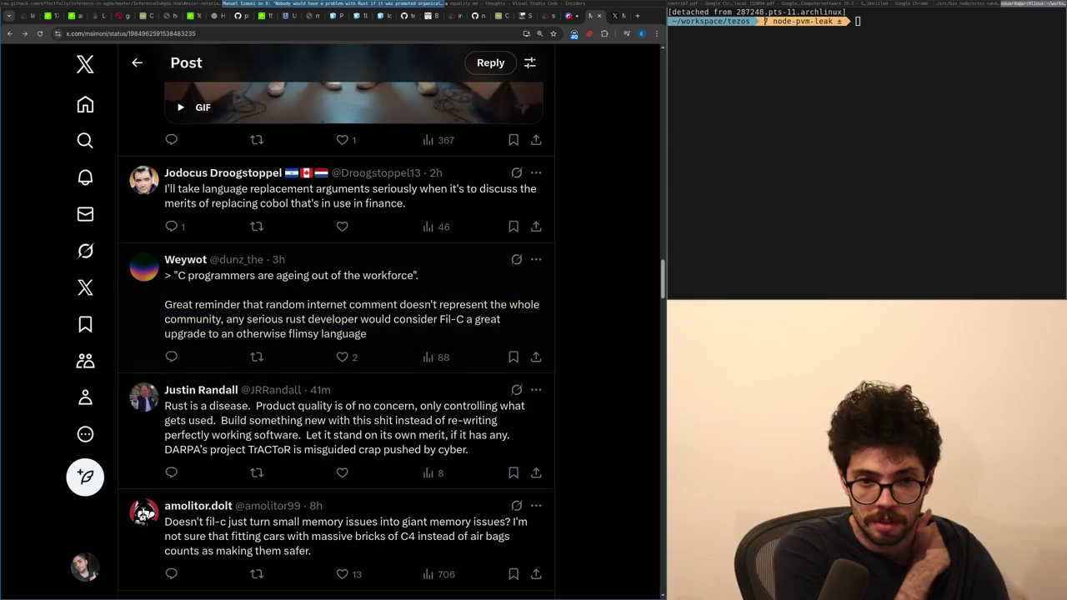
pyautogui.scroll(-2, 364, 305)
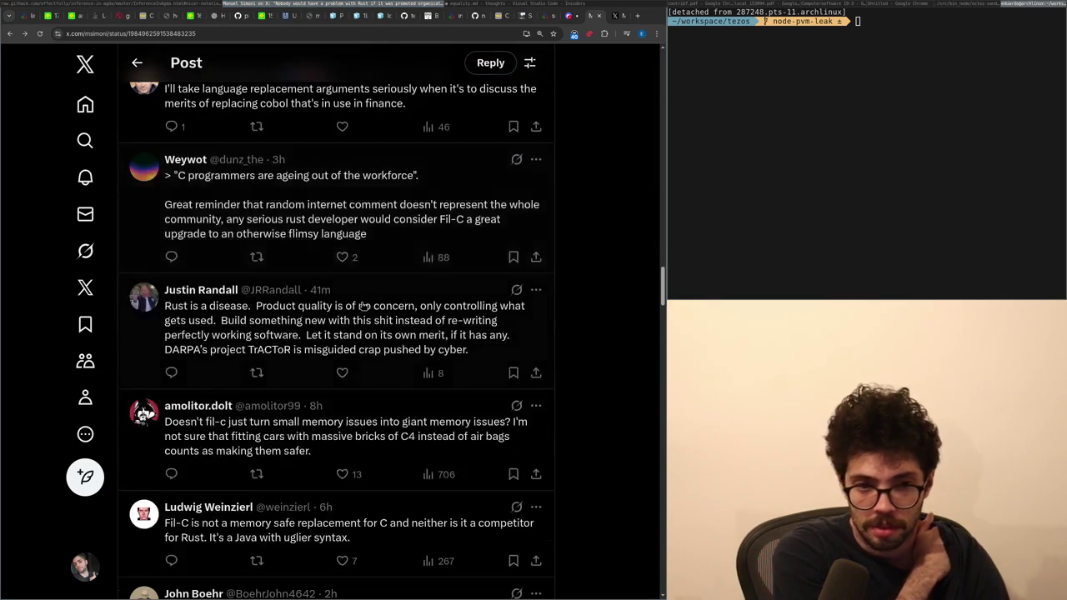
pyautogui.moveTo(335, 306)
pyautogui.mouseDown()
pyautogui.moveTo(345, 322)
pyautogui.moveTo(290, 330)
pyautogui.mouseUp()
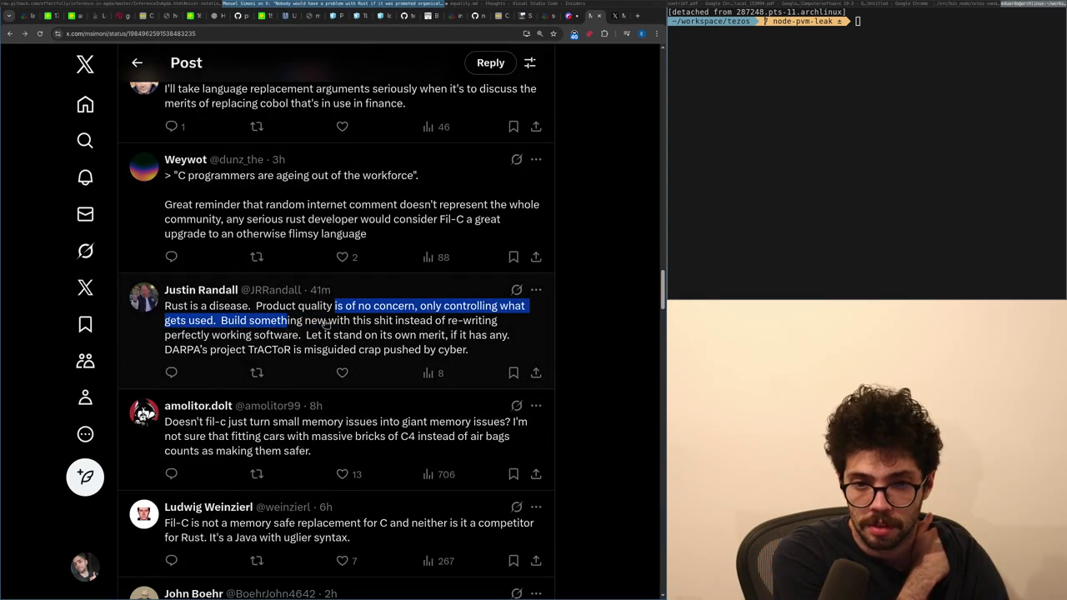
pyautogui.scroll(-3, 466, 310)
pyautogui.moveTo(260, 274)
pyautogui.mouseDown()
pyautogui.moveTo(299, 286)
pyautogui.moveTo(410, 264)
pyautogui.moveTo(421, 273)
pyautogui.mouseUp()
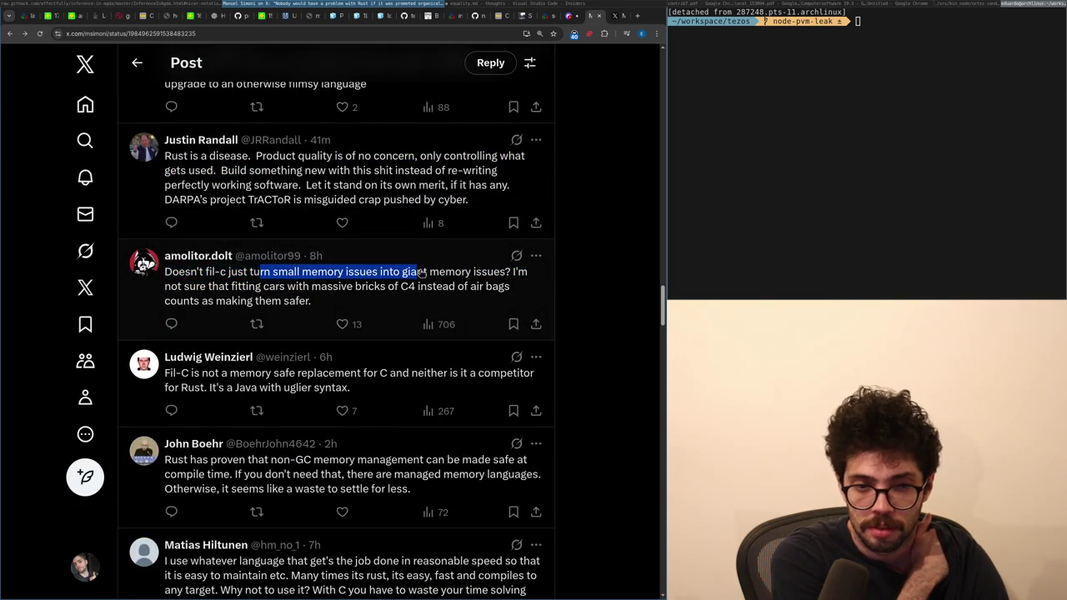
pyautogui.moveTo(321, 288); pyautogui.dragTo(398, 294)
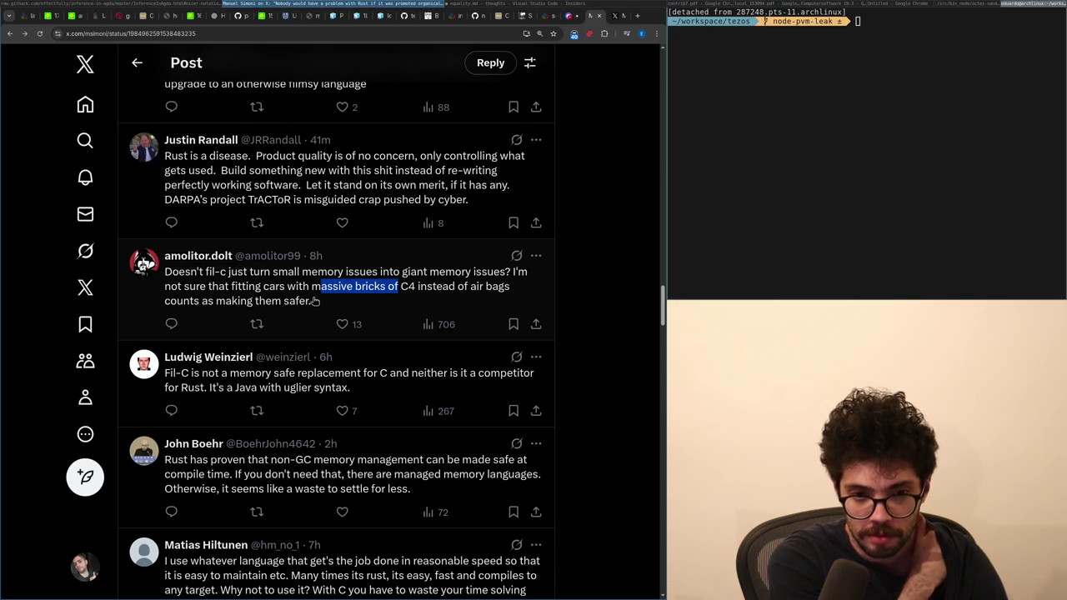
# - Scroll further through the replies, then leave the X thread
pyautogui.scroll(-1, 315, 300)
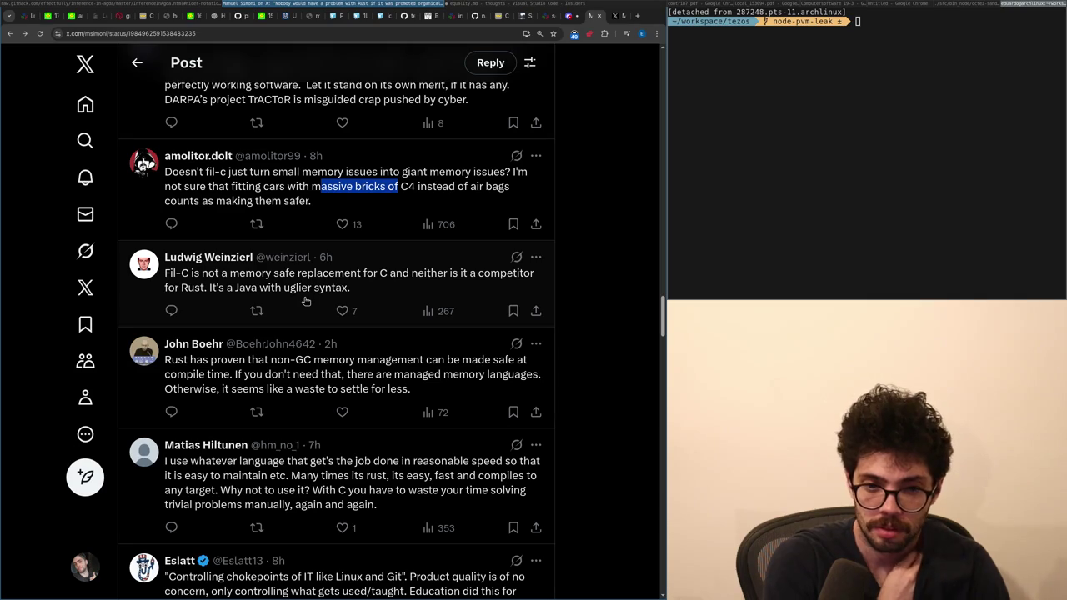
pyautogui.scroll(-1, 306, 300)
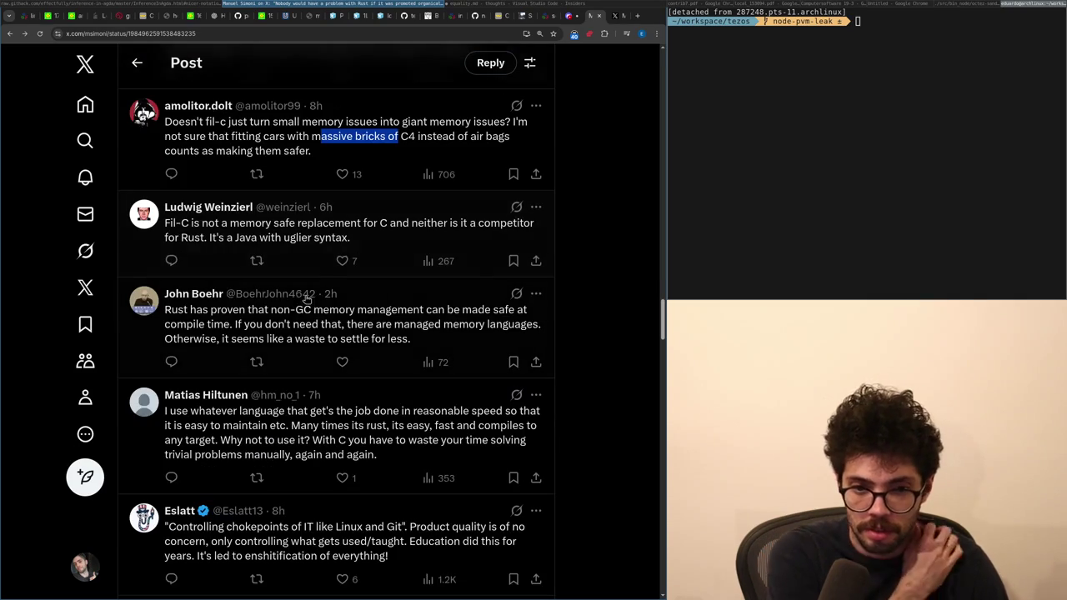
pyautogui.moveTo(307, 292)
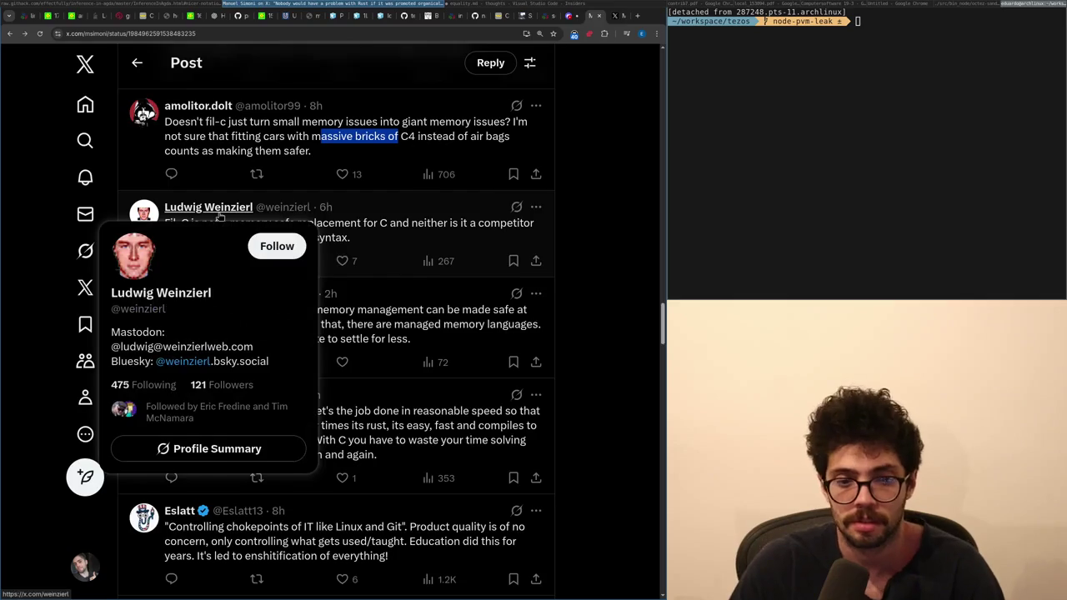
pyautogui.hotkey('ctrl', 'Tab')
# - Review the next(b) and Box(Type) definitions on lines 961–989, then go to the X home feed
pyautogui.hotkey('alt', 'Tab')
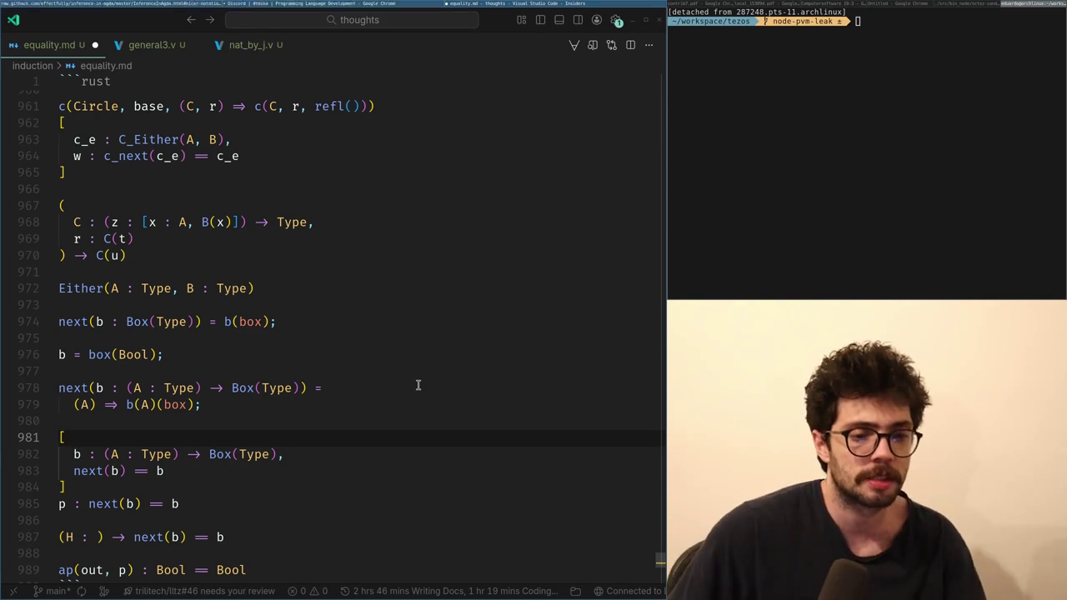
pyautogui.hotkey('alt', 'Tab')
pyautogui.hotkey('alt', 'Tab')
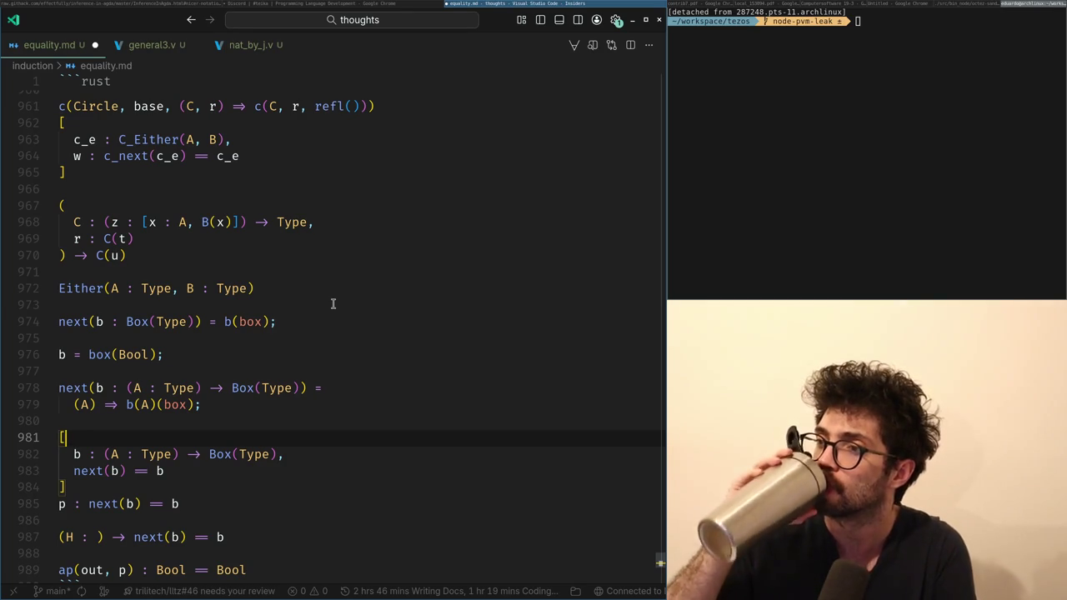
pyautogui.click(311, 5)
pyautogui.click(516, 5)
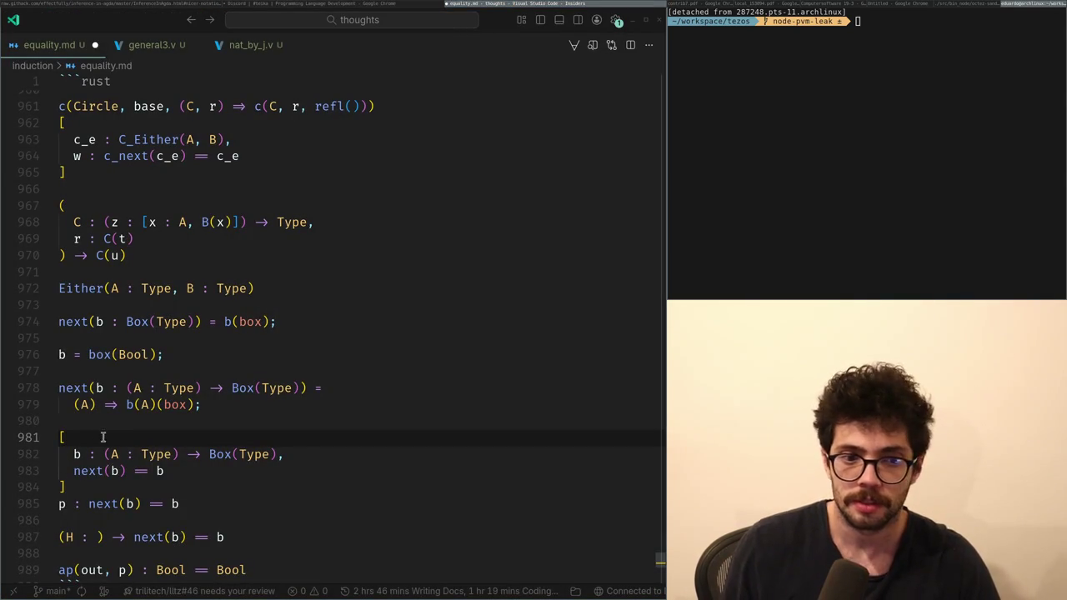
pyautogui.press('Up')
pyautogui.hotkey('alt', 'Tab')
pyautogui.hotkey('alt', 'Tab')
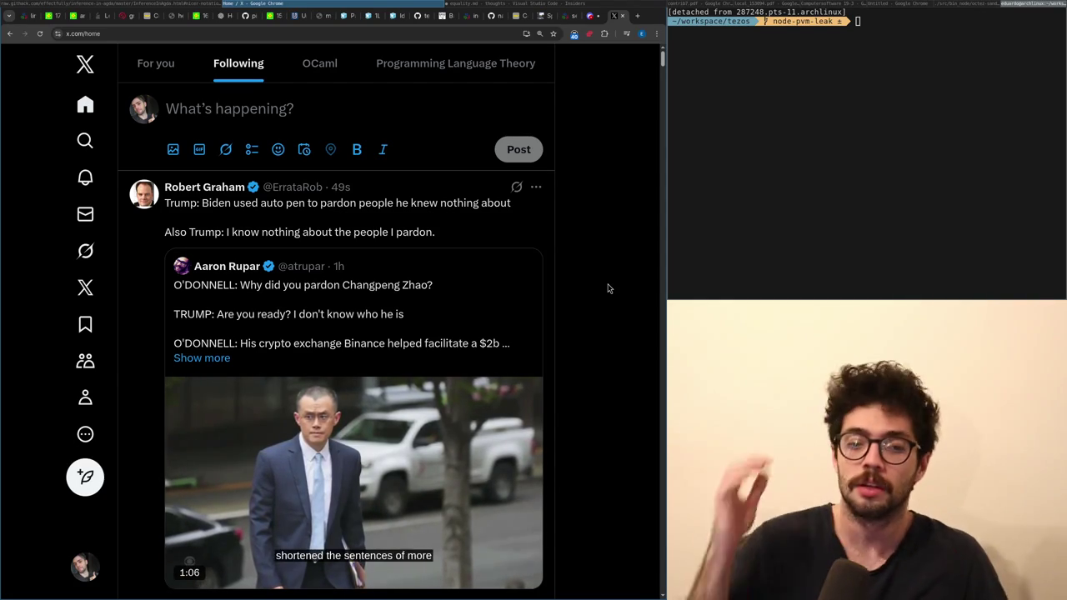
# - Back in equality.md, place the cursor just before box on line 979
pyautogui.hotkey('alt', 'Tab')
pyautogui.hotkey('alt', 'Tab')
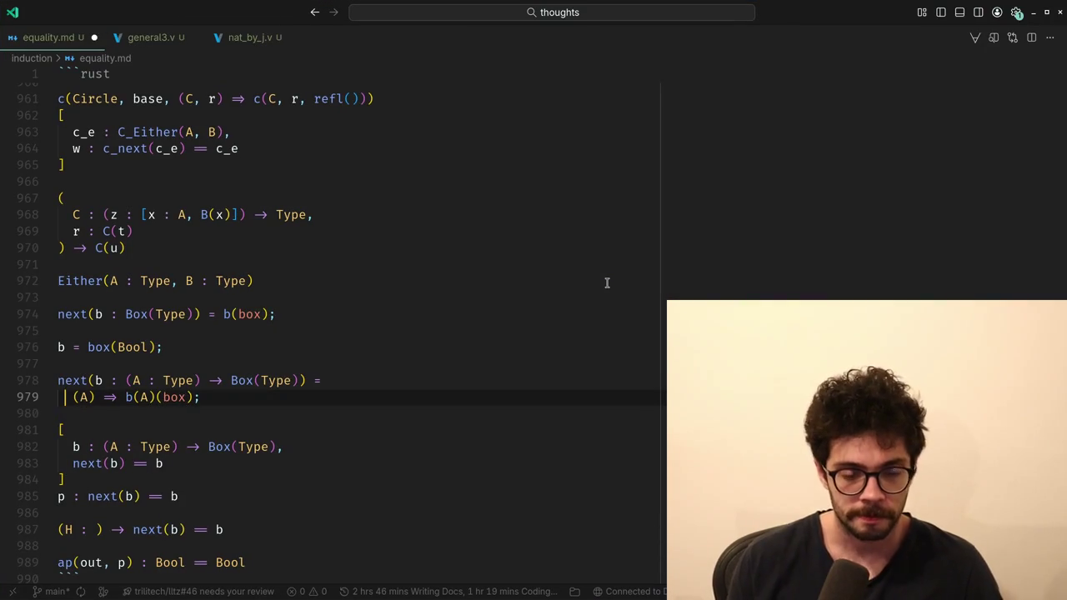
pyautogui.press('Right')
pyautogui.press('Up')
pyautogui.hotkey('ctrl', 'Right')
pyautogui.hotkey('ctrl', 'Right')
pyautogui.press('Down')
pyautogui.press('Right')
pyautogui.press('Right')
pyautogui.press('Right')
pyautogui.press('Down')
pyautogui.press('Up')
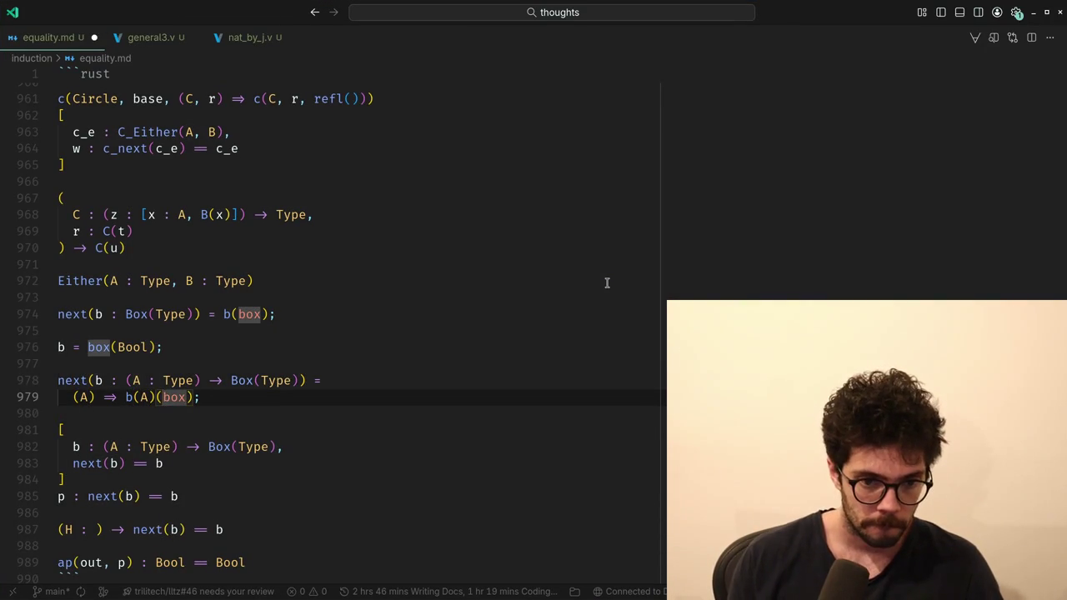
# - Insert 'Box(Type), ' before box, checking the edit with undo and redo
pyautogui.write('Box(Type),')
pyautogui.press('Down')
pyautogui.press('Down')
pyautogui.press('Down')
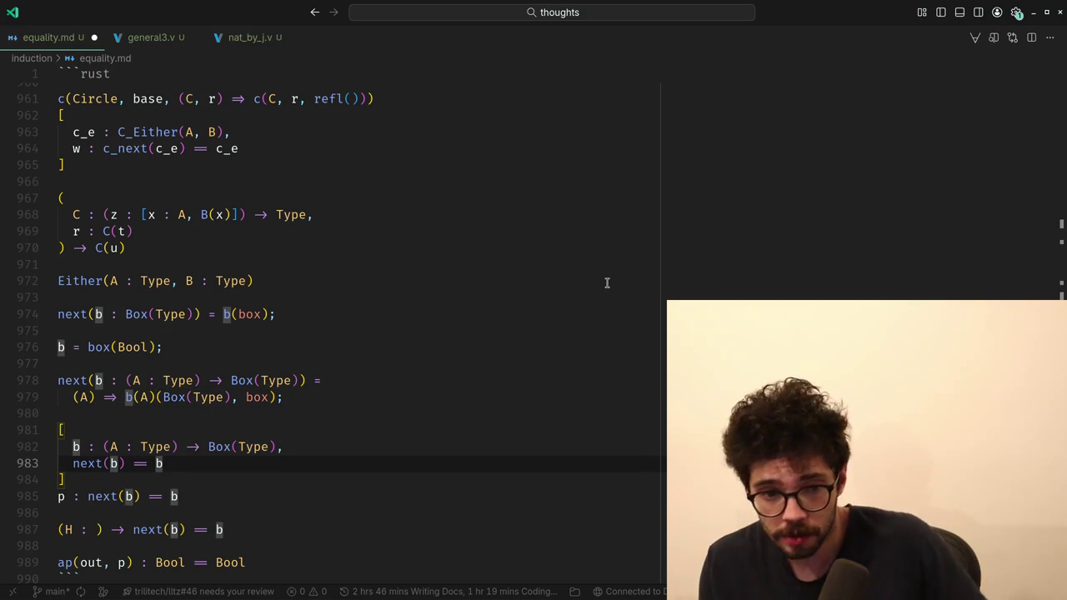
pyautogui.hotkey('ctrl', 'z')
pyautogui.hotkey('ctrl', 'z')
pyautogui.hotkey('ctrl', 'z')
pyautogui.hotkey('ctrl', 'shift', 'z')
pyautogui.hotkey('ctrl', 'shift', 'z')
pyautogui.hotkey('ctrl', 'z')
pyautogui.hotkey('ctrl', 'shift', 'z')
pyautogui.hotkey('ctrl', 'shift', 'z')
pyautogui.hotkey('ctrl', 'shift', 'z')
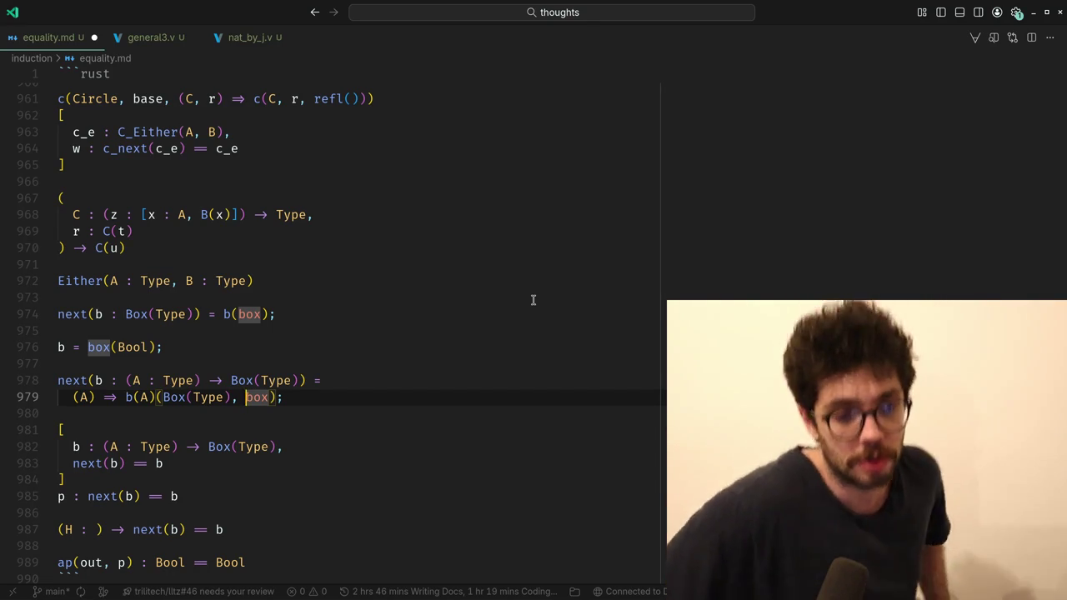
# - Prefix the next(b) == b line with '(A : Type) →'
pyautogui.press('Down')
pyautogui.press('Down')
pyautogui.press('Down')
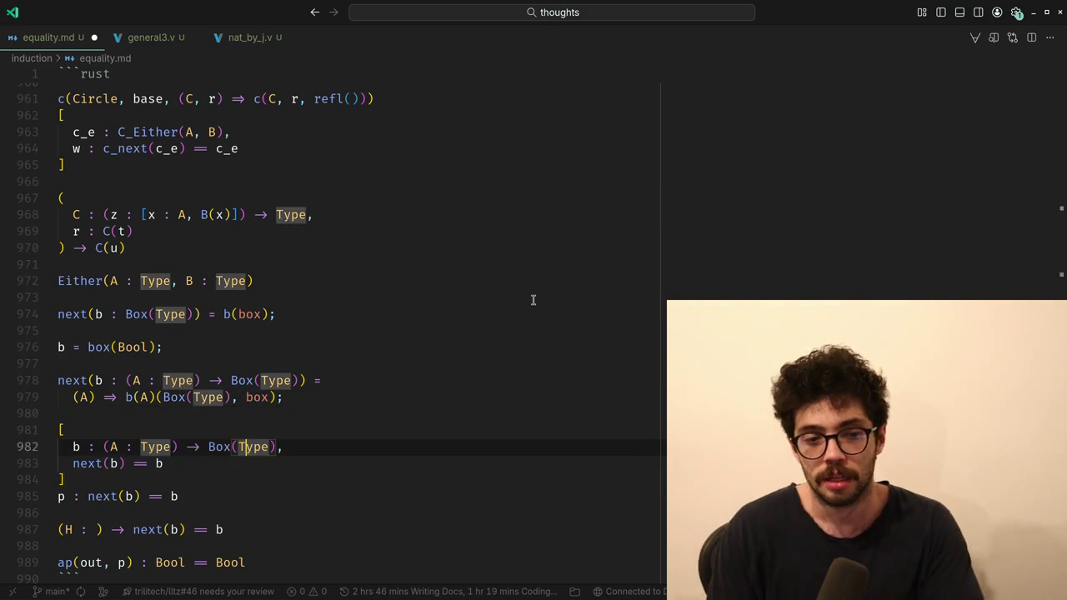
pyautogui.press('Down')
pyautogui.press('Home')
pyautogui.write('(A ')
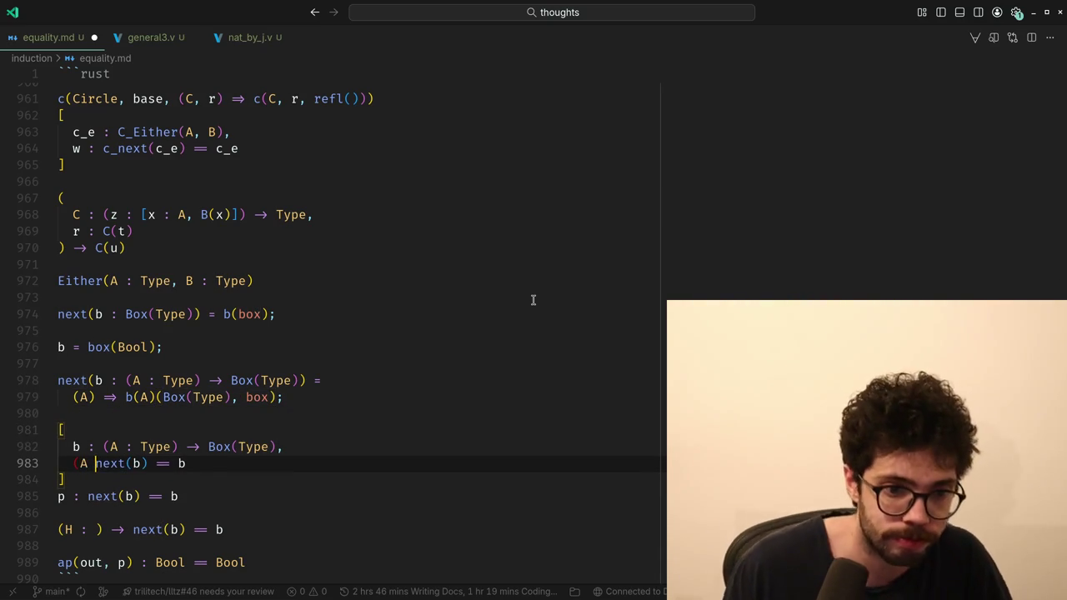
pyautogui.write(': Type) -')
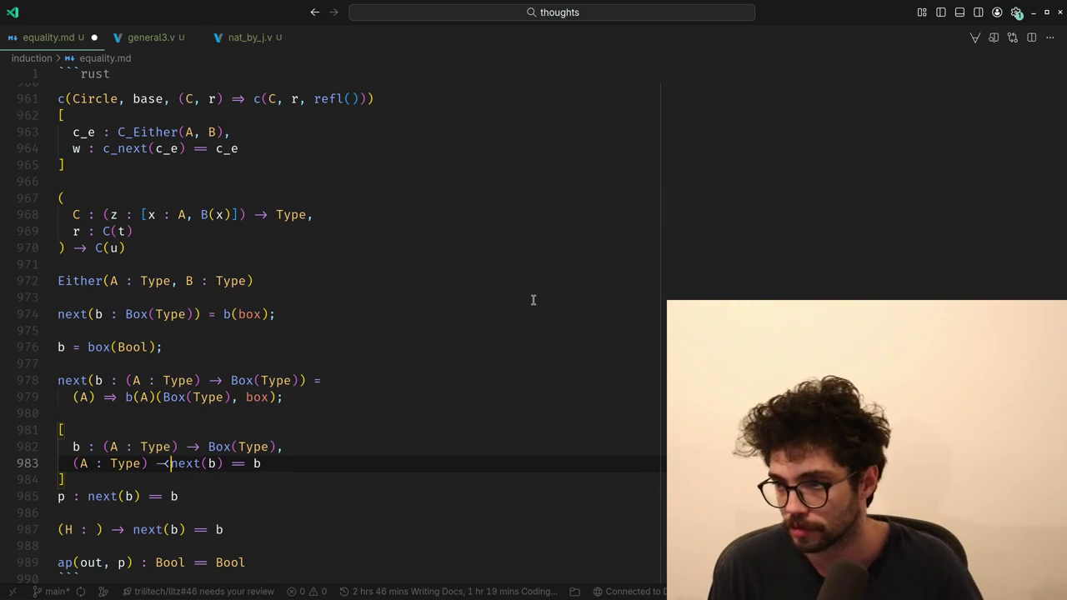
pyautogui.write('>')
pyautogui.press('Up')
pyautogui.press('End')
# - Duplicate the bracketed block so two copies sit one after the other
pyautogui.press('Down')
pyautogui.press('Down')
pyautogui.press('Up')
pyautogui.press('Up')
pyautogui.press('Up')
pyautogui.press('Home')
pyautogui.hotkey('shift', 'Down')
pyautogui.hotkey('shift', 'Down')
pyautogui.hotkey('shift', 'Down')
pyautogui.hotkey('shift', 'End')
pyautogui.press('BackSpace')
pyautogui.hotkey('ctrl', 'z')
pyautogui.hotkey('ctrl', 'c')
pyautogui.press('Right')
pyautogui.press('Return')
pyautogui.press('Return')
pyautogui.hotkey('ctrl', 'v')
# - Move the cursor to just after the arrow on line 982 of the first block
pyautogui.press('Up')
pyautogui.press('Up')
pyautogui.press('Up')
pyautogui.press('End')
pyautogui.press('Left')
pyautogui.press('Left')
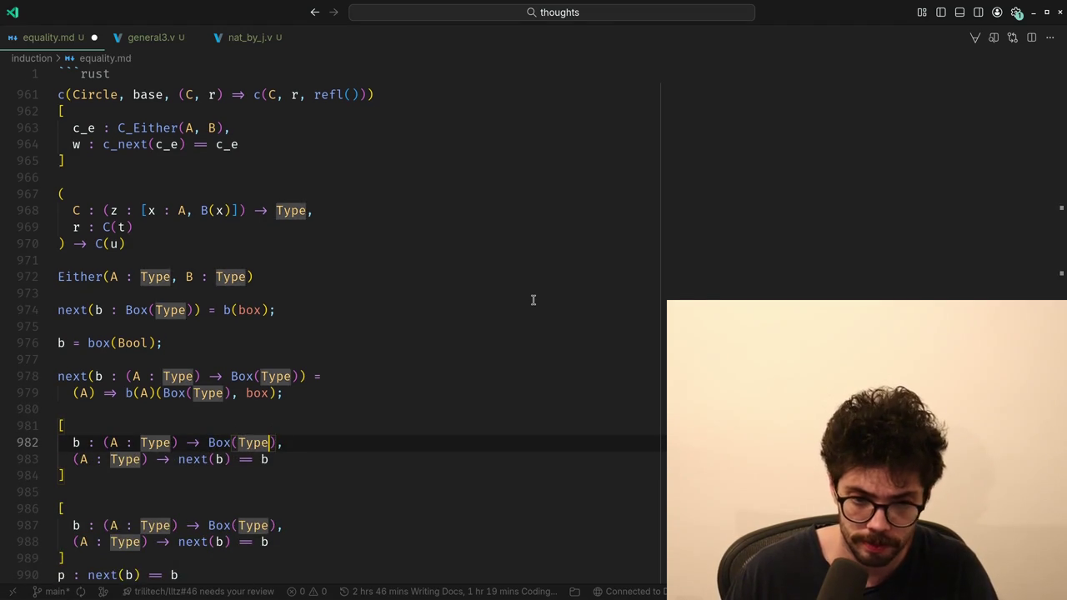
pyautogui.press('Home')
pyautogui.hotkey('ctrl', 'Right')
pyautogui.hotkey('ctrl', 'Right')
pyautogui.hotkey('ctrl', 'Right')
# - On line 982, change Box to Either and rename the variable b to e
pyautogui.hotkey('ctrl', 'shift', 'Right')
pyautogui.write('Either')
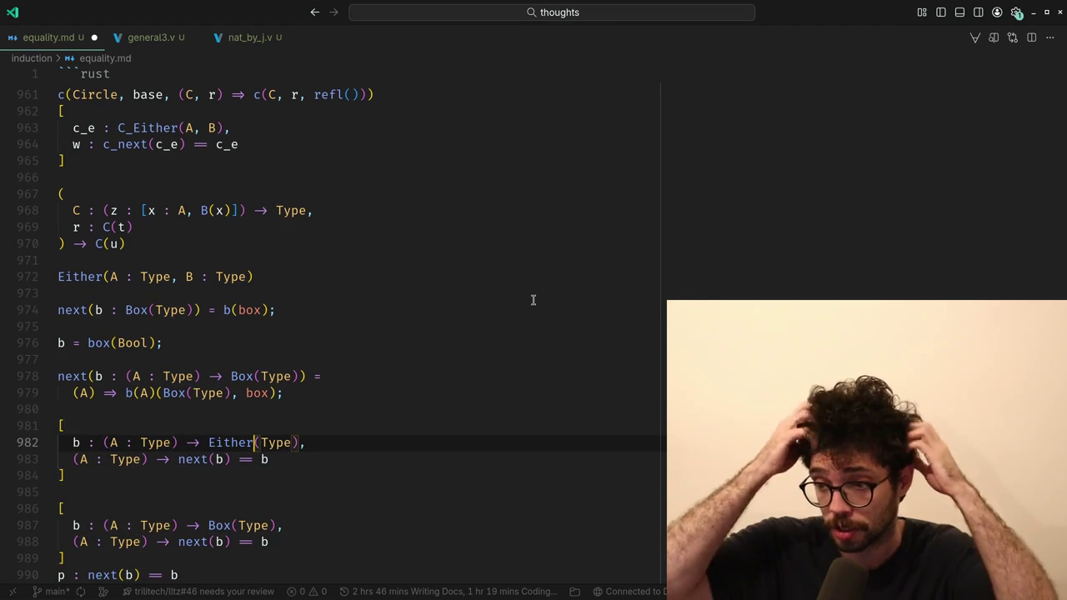
pyautogui.hotkey('ctrl', 'Left')
pyautogui.hotkey('ctrl', 'Left')
pyautogui.hotkey('ctrl', 'Left')
pyautogui.hotkey('ctrl', 'shift', 'Right')
pyautogui.write('e')
pyautogui.press('Down')
# - Delete the A : Type binder from line 983
pyautogui.hotkey('ctrl', 'Right')
pyautogui.hotkey('ctrl', 'Right')
pyautogui.hotkey('ctrl', 'Right')
pyautogui.hotkey('ctrl', 'Left')
pyautogui.hotkey('ctrl', 'Left')
pyautogui.hotkey('shift', 'Home')
pyautogui.press('BackSpace')
pyautogui.press('Up')
# - Remove the binder before Either and change its argument Type to 'A, B'
pyautogui.hotkey('ctrl', 'Right')
pyautogui.hotkey('ctrl', 'Right')
pyautogui.hotkey('ctrl', 'Right')
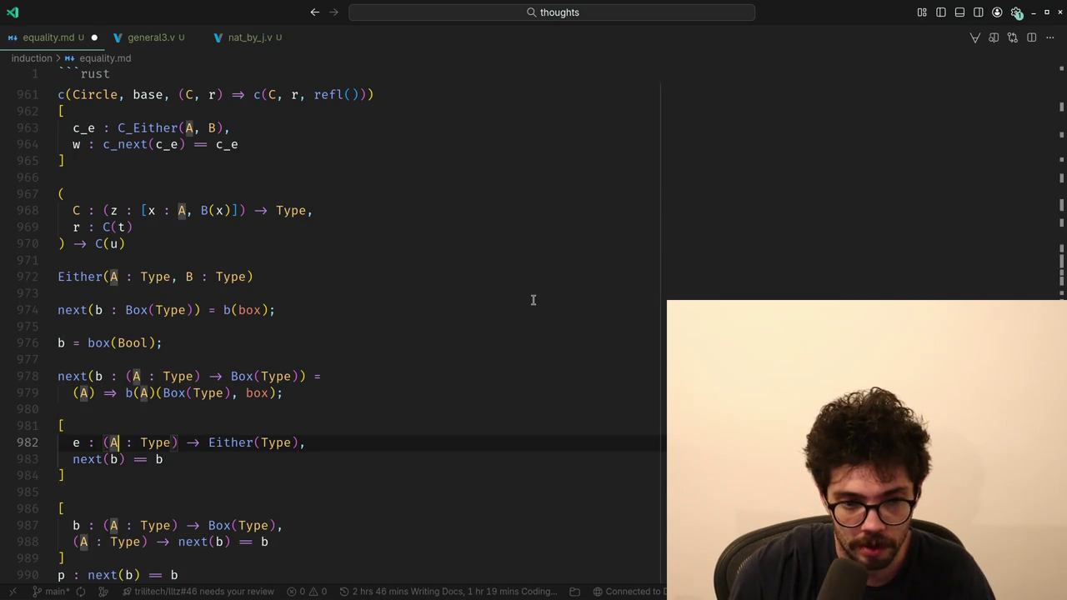
pyautogui.hotkey('ctrl', 'Right')
pyautogui.hotkey('ctrl', 'Right')
pyautogui.hotkey('ctrl', 'Right')
pyautogui.hotkey('ctrl', 'BackSpace')
pyautogui.hotkey('ctrl', 'BackSpace')
pyautogui.hotkey('ctrl', 'BackSpace')
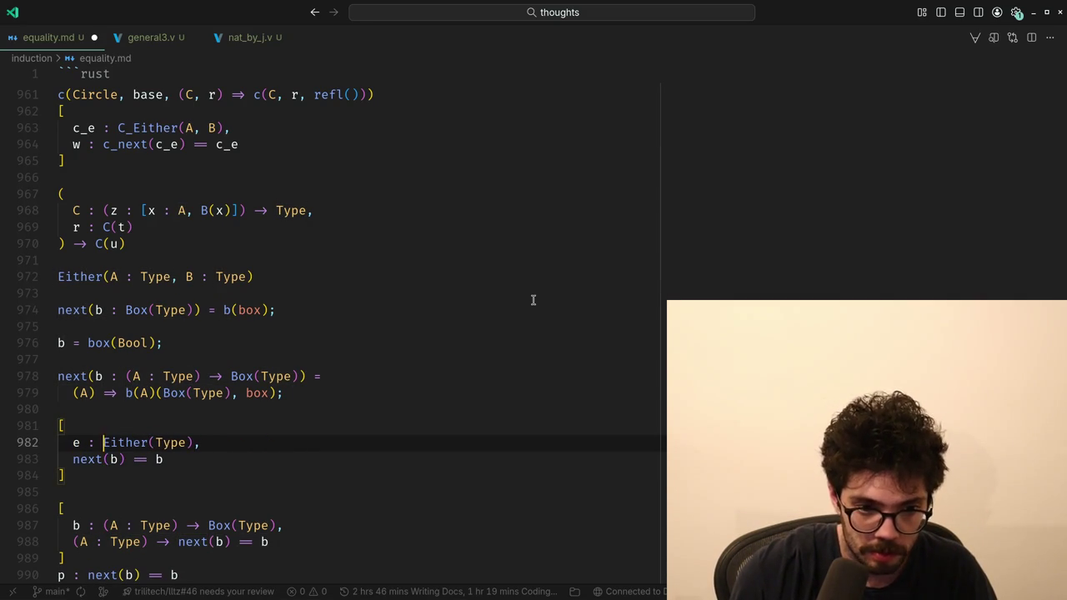
pyautogui.press('BackSpace')
pyautogui.hotkey('ctrl', 'Right')
pyautogui.hotkey('ctrl', 'Right')
pyautogui.hotkey('ctrl', 'BackSpace')
pyautogui.write('A, B')
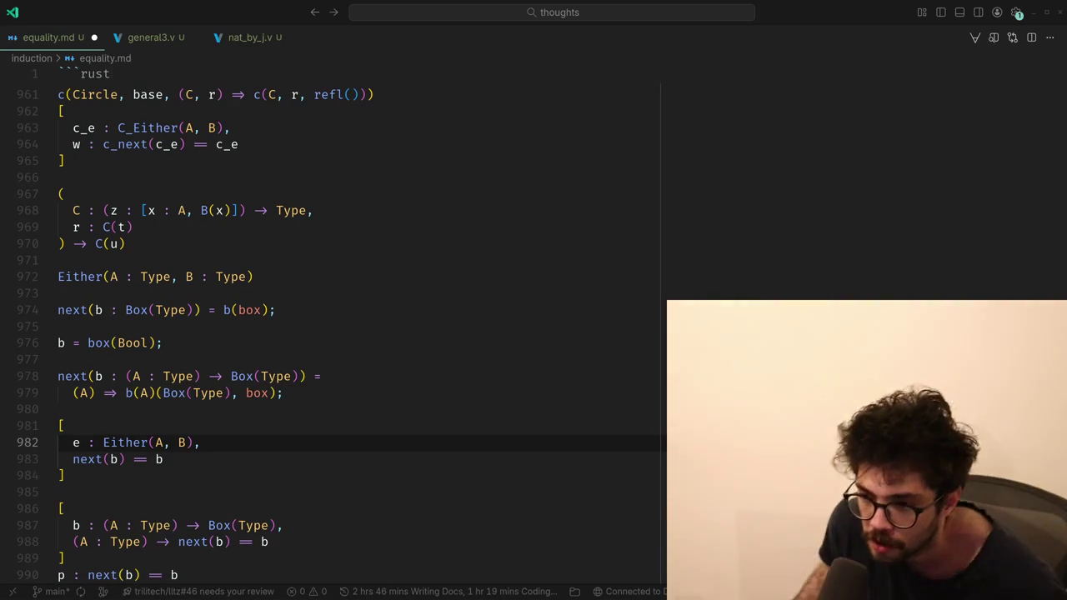
# - Place the cursor on the blank line above the e : Either(A, B) block
pyautogui.click(335, 415)
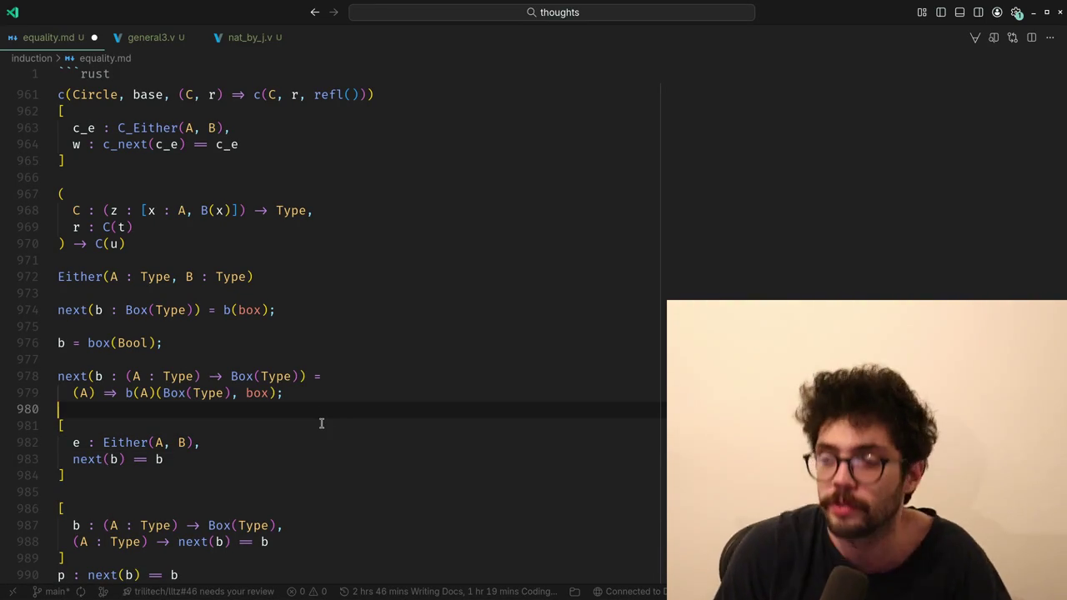
# - Insert a blank line above the Either block, then switch to the Discord #teika channel
pyautogui.press('Up')
pyautogui.press('Up')
pyautogui.press('Up')
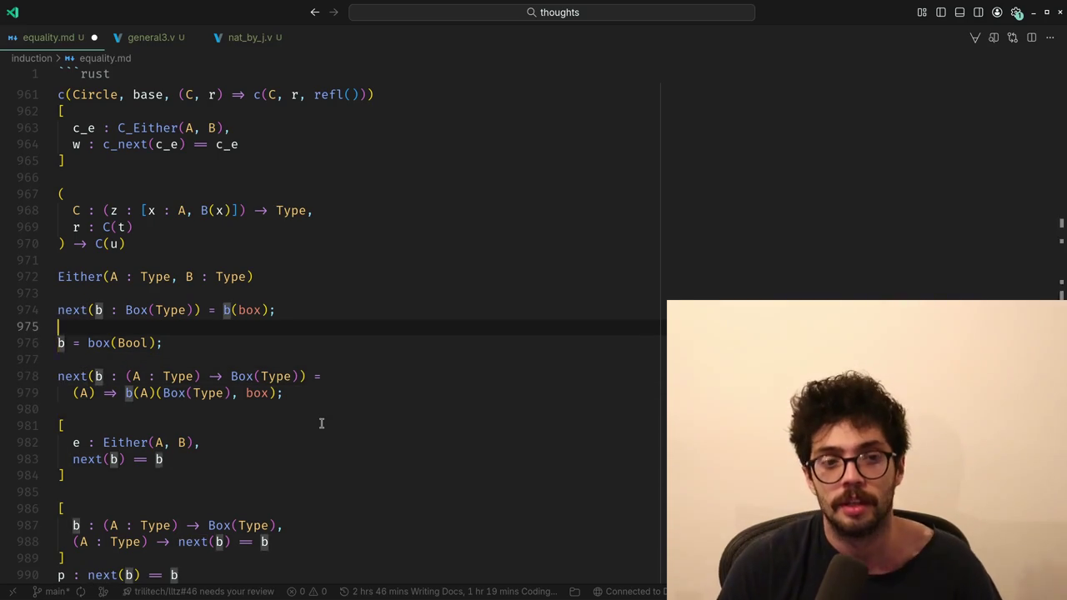
pyautogui.press('Up')
pyautogui.hotkey('alt', 'Tab')
pyautogui.hotkey('alt', 'Tab')
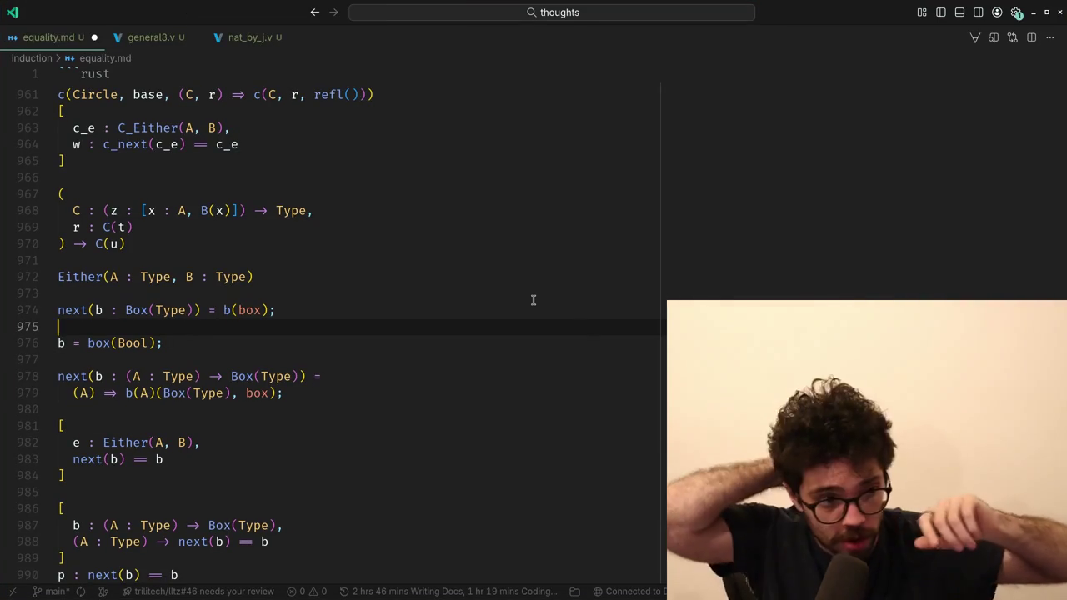
pyautogui.hotkey('alt', 'Tab')
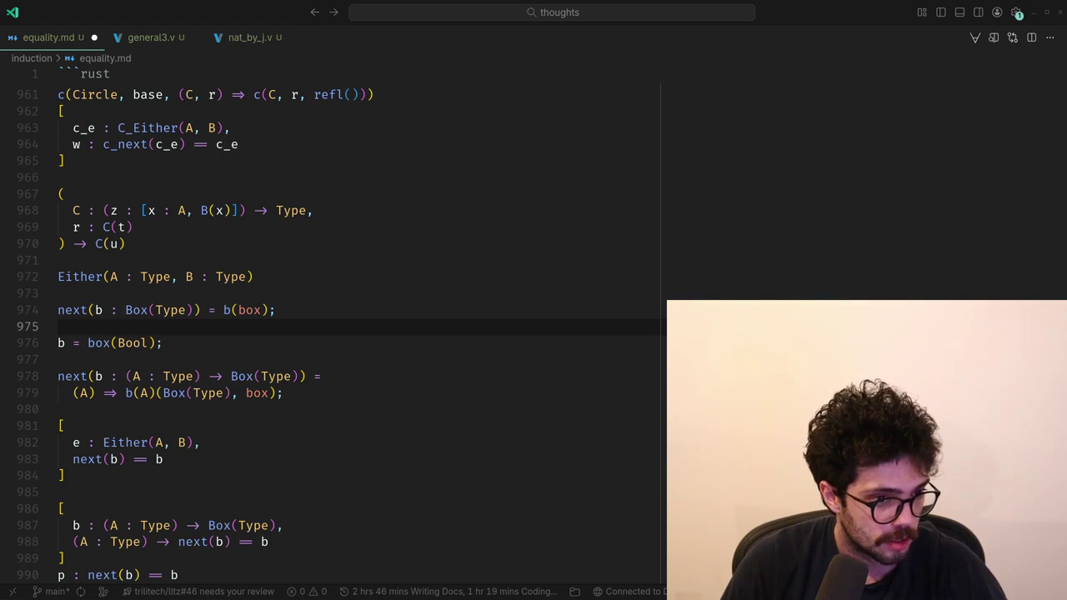
pyautogui.press('Down')
pyautogui.press('Down')
pyautogui.press('Up')
pyautogui.press('Down')
pyautogui.press('Down')
pyautogui.press('Down')
pyautogui.press('Down')
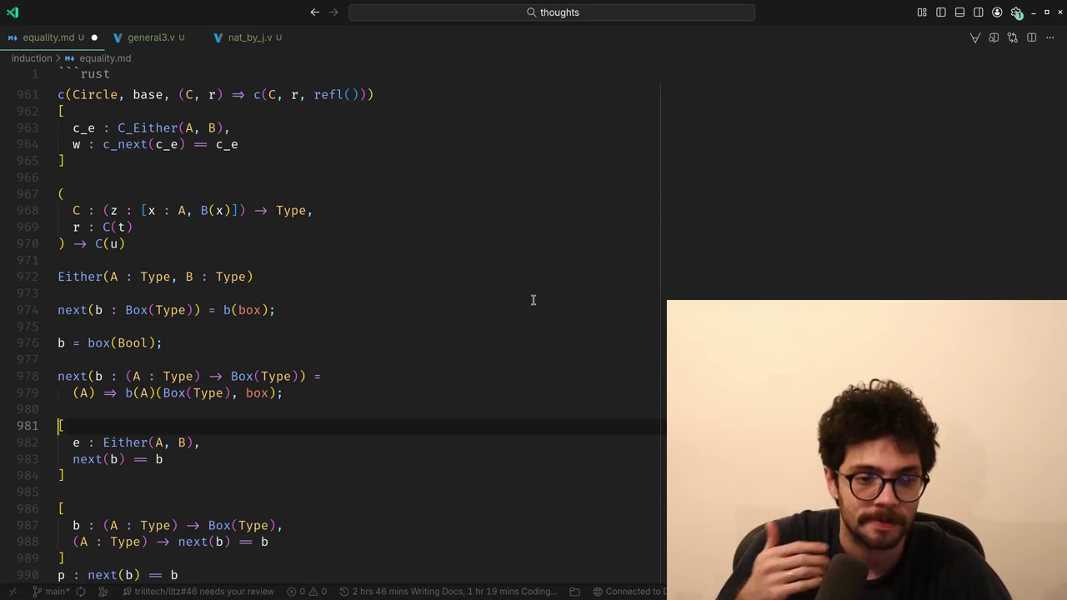
pyautogui.press('Return')
pyautogui.press('super+2')
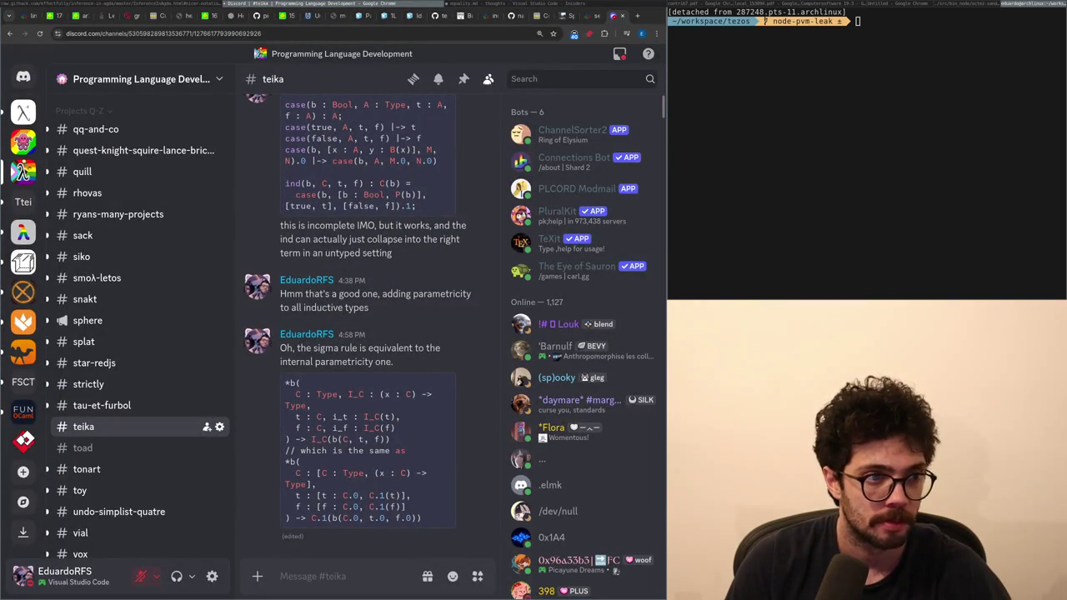
# - Back in equality.md, draft a next(b) line above the Either block and discard it
pyautogui.press('super+1')
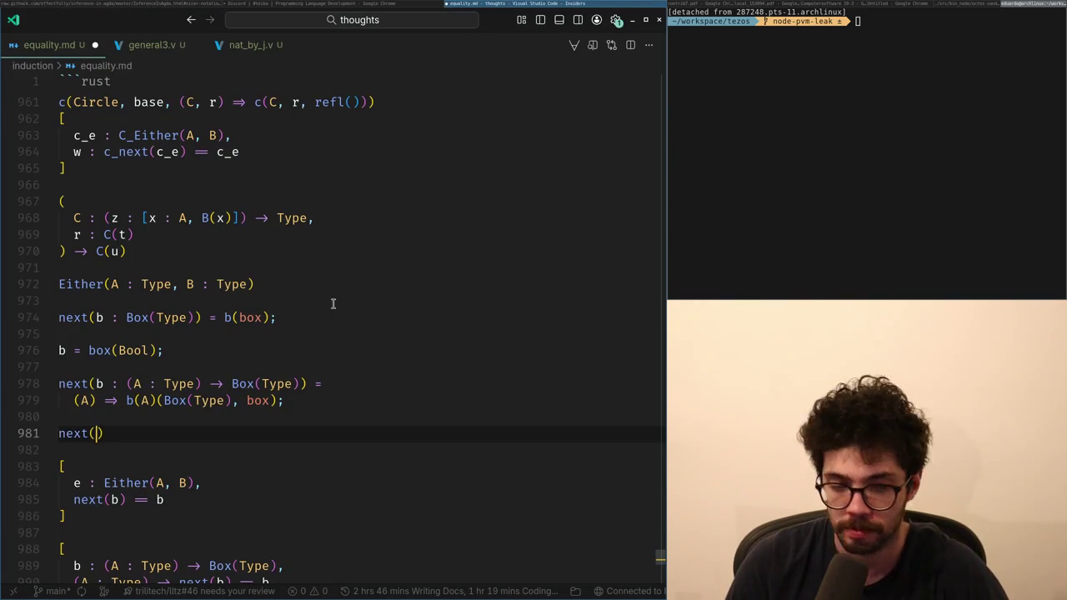
pyautogui.write('(')
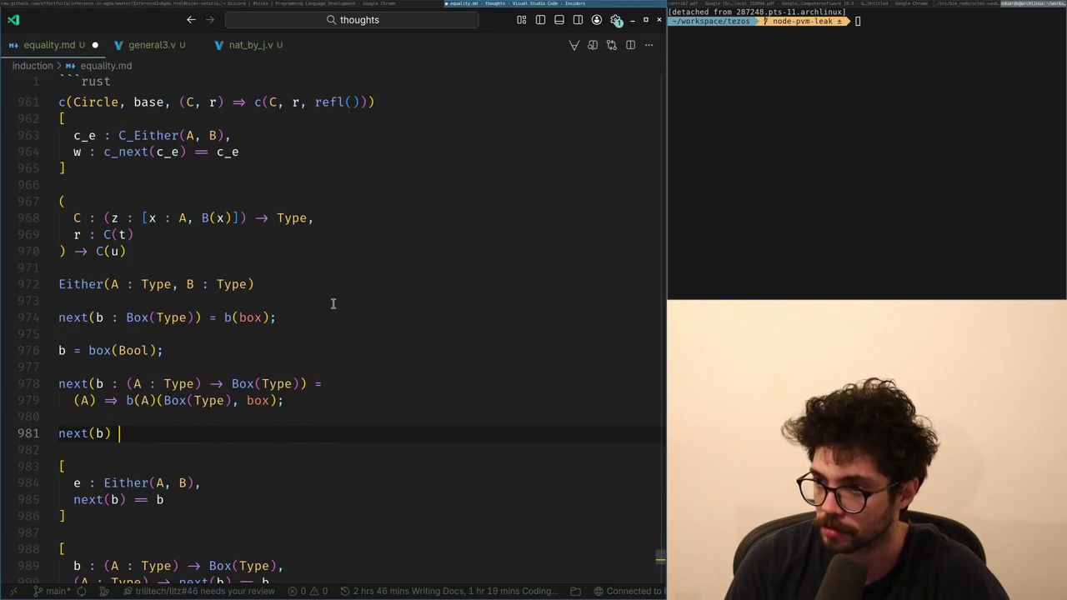
pyautogui.press('BackSpace')
pyautogui.press('BackSpace')
pyautogui.press('BackSpace')
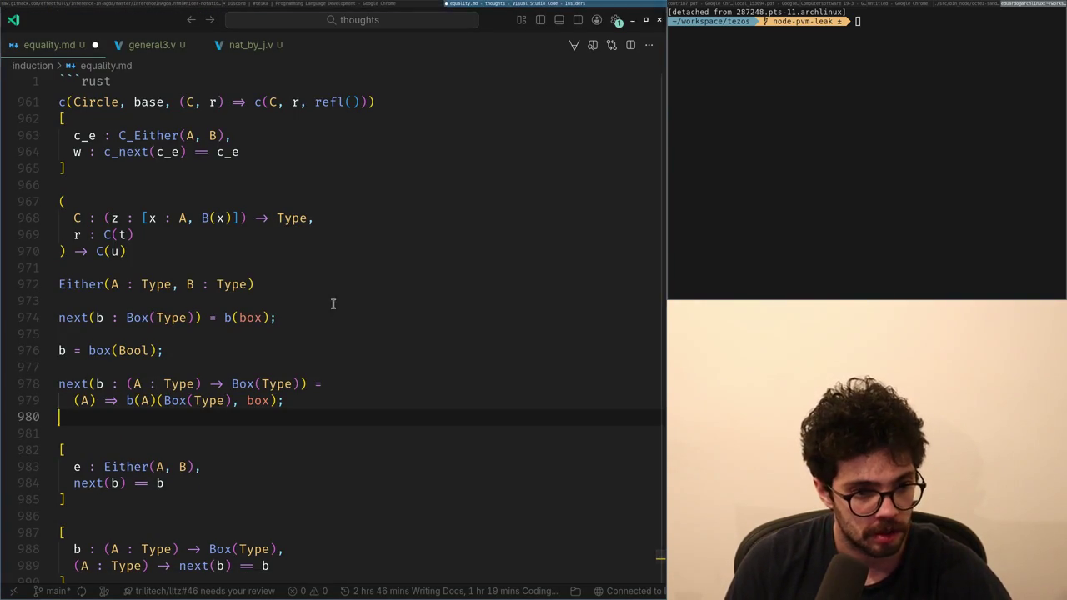
pyautogui.press('Down')
pyautogui.press('Down')
pyautogui.press('Down')
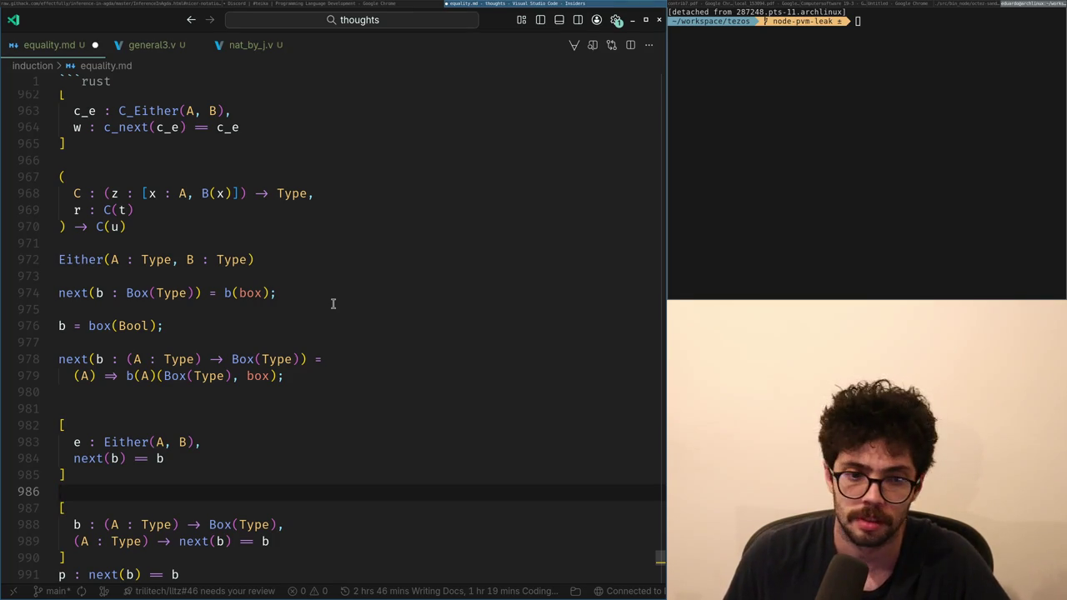
# - Duplicate the Either block and replace next(b) in the copy's equation with e()
pyautogui.press('Up')
pyautogui.press('Up')
pyautogui.press('Up')
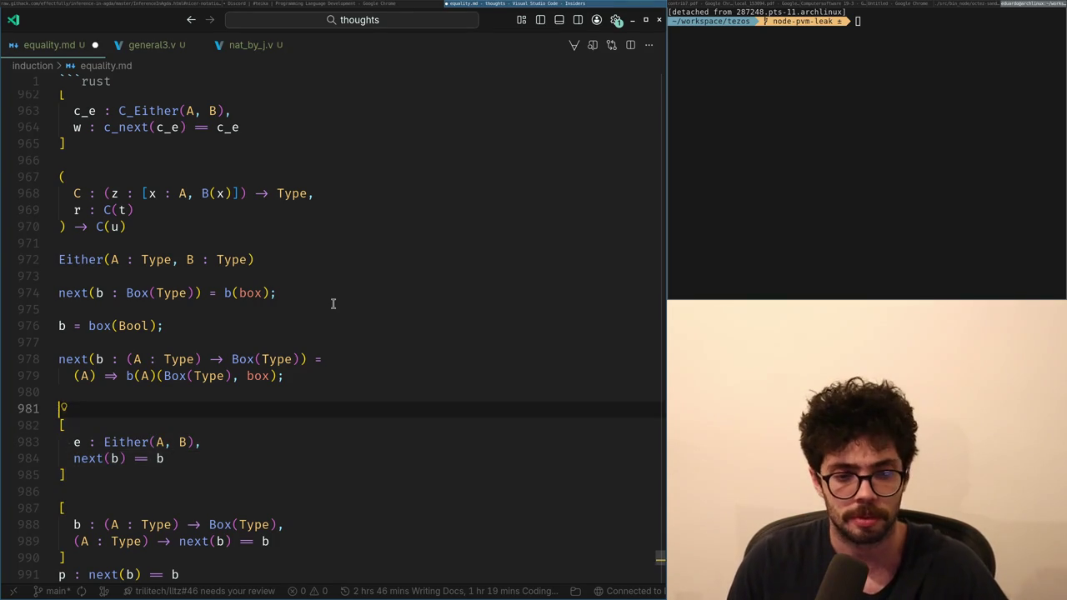
pyautogui.press('Return')
pyautogui.hotkey('ctrl', 'v')
pyautogui.press('Up')
pyautogui.press('Up')
pyautogui.press('End')
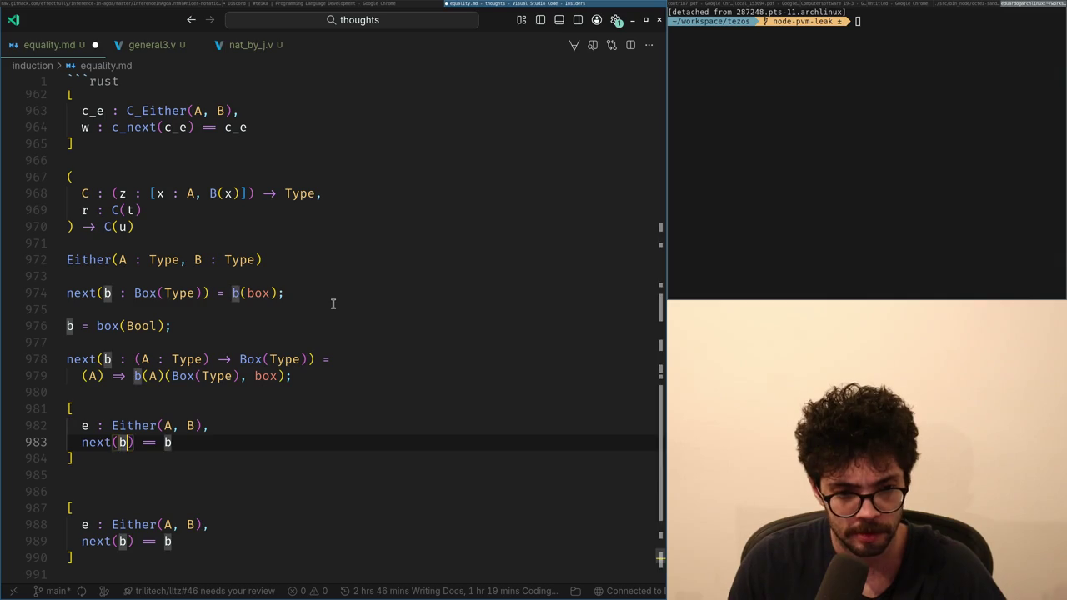
pyautogui.press('Home')
pyautogui.hotkey('ctrl', 'Delete')
pyautogui.hotkey('ctrl', 'Delete')
pyautogui.write('e(')
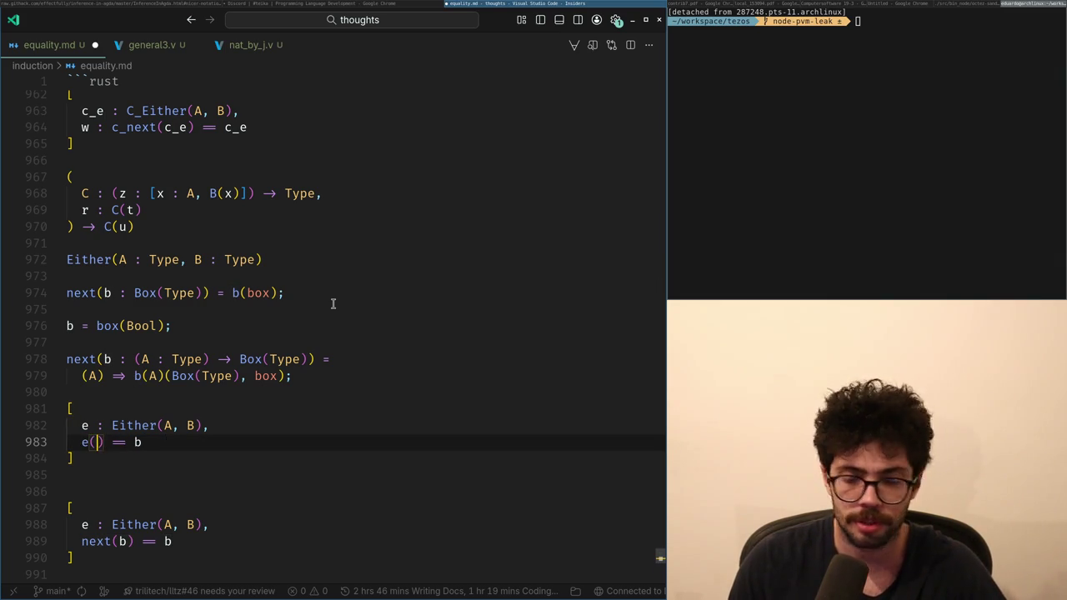
pyautogui.write(')')
# - Rework the copied equation so it reads e() == e
pyautogui.hotkey('shift', 'Home')
pyautogui.press('BackSpace')
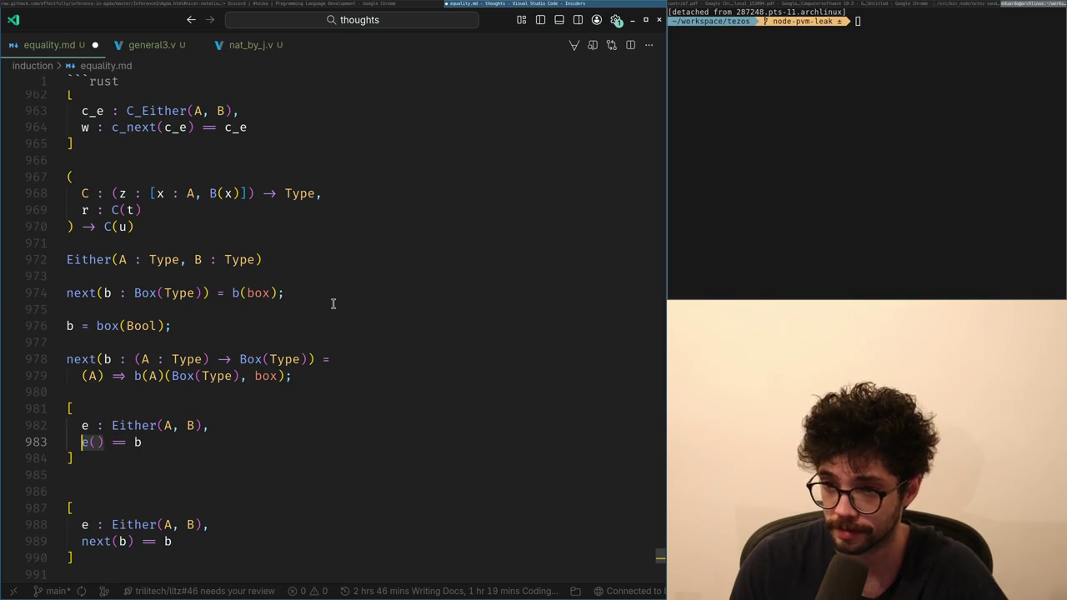
pyautogui.write('e(')
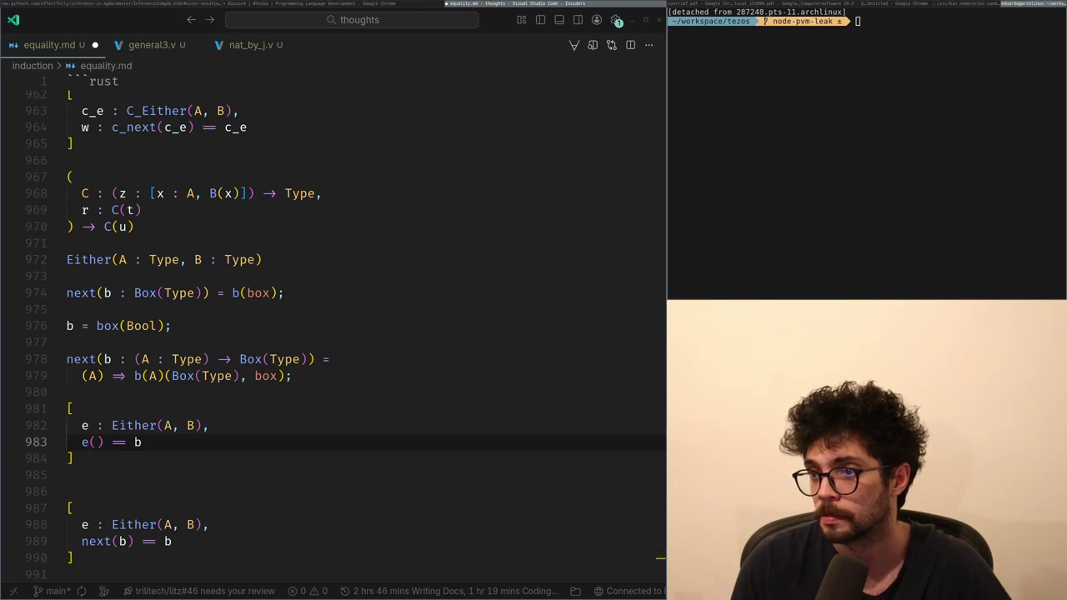
pyautogui.click(284, 461)
pyautogui.hotkey('ctrl', 'u')
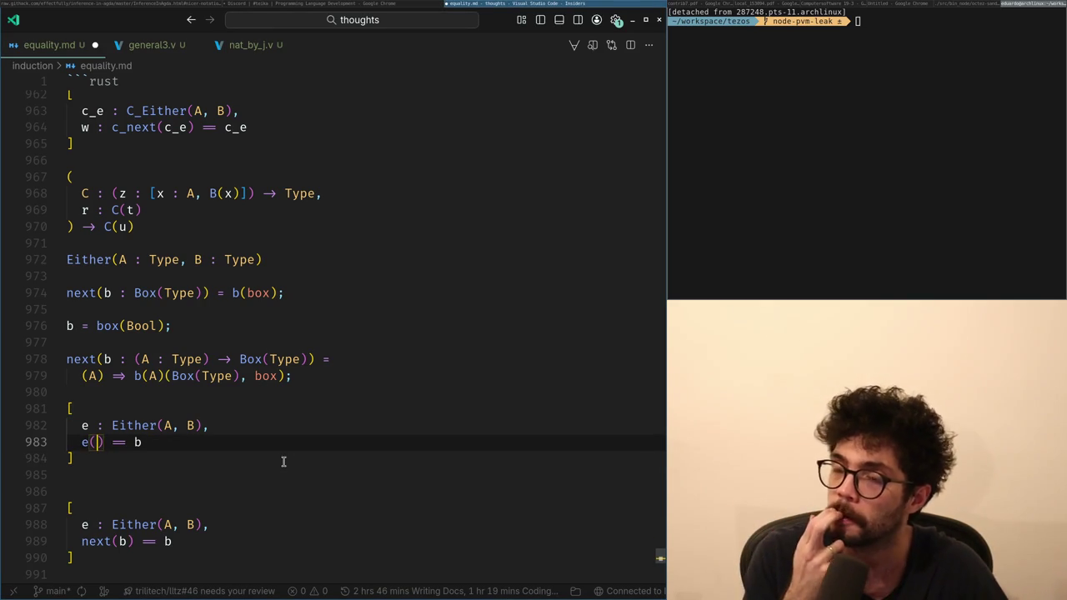
pyautogui.press('Right')
pyautogui.press('Left')
pyautogui.press('Left')
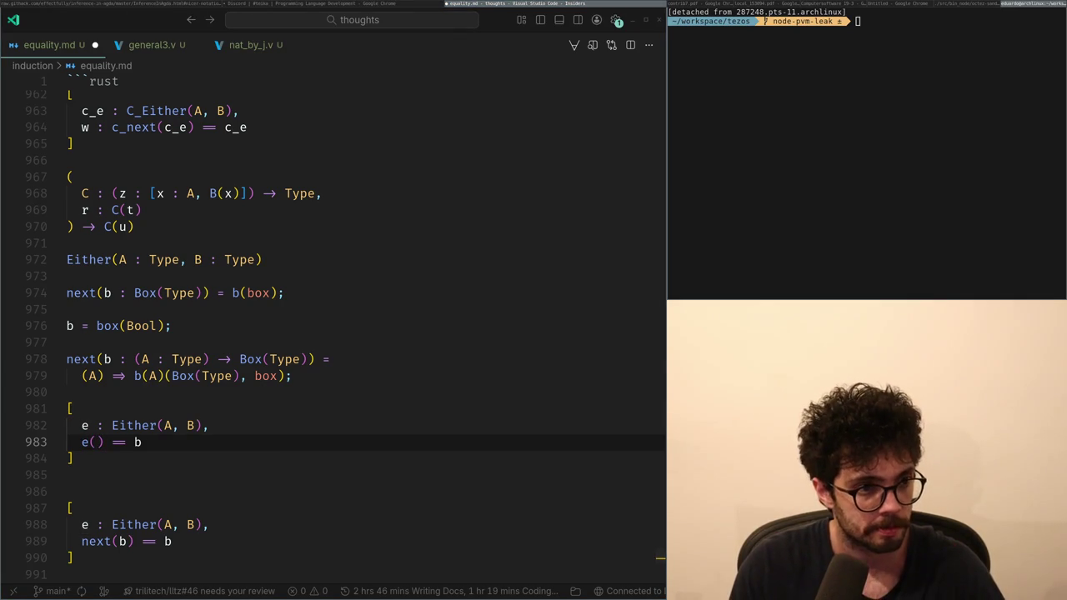
pyautogui.press('End')
pyautogui.press('BackSpace')
pyautogui.write('e')
# - Select the new Either block, then switch over to the browser
pyautogui.hotkey('shift', 'Up')
pyautogui.hotkey('shift', 'Up')
pyautogui.hotkey('shift', 'Home')
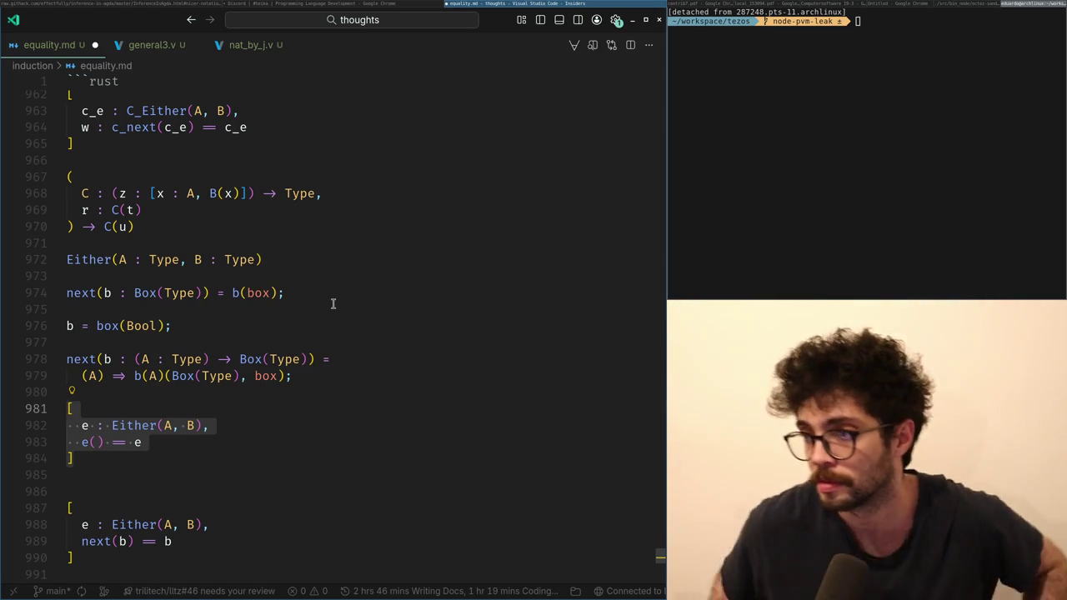
pyautogui.press('super+Left')
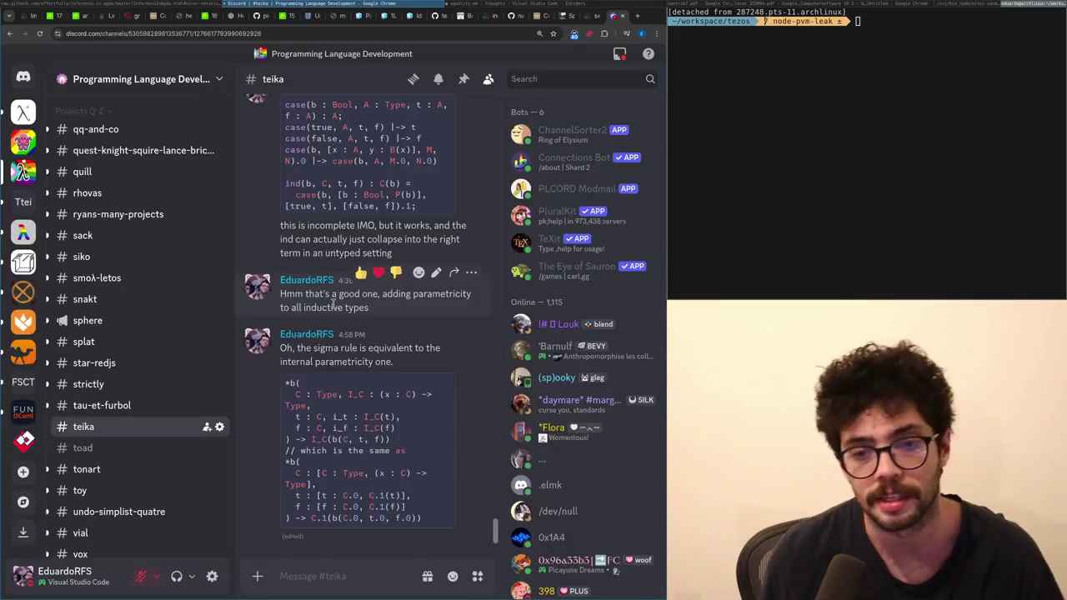
pyautogui.press('super+Right')
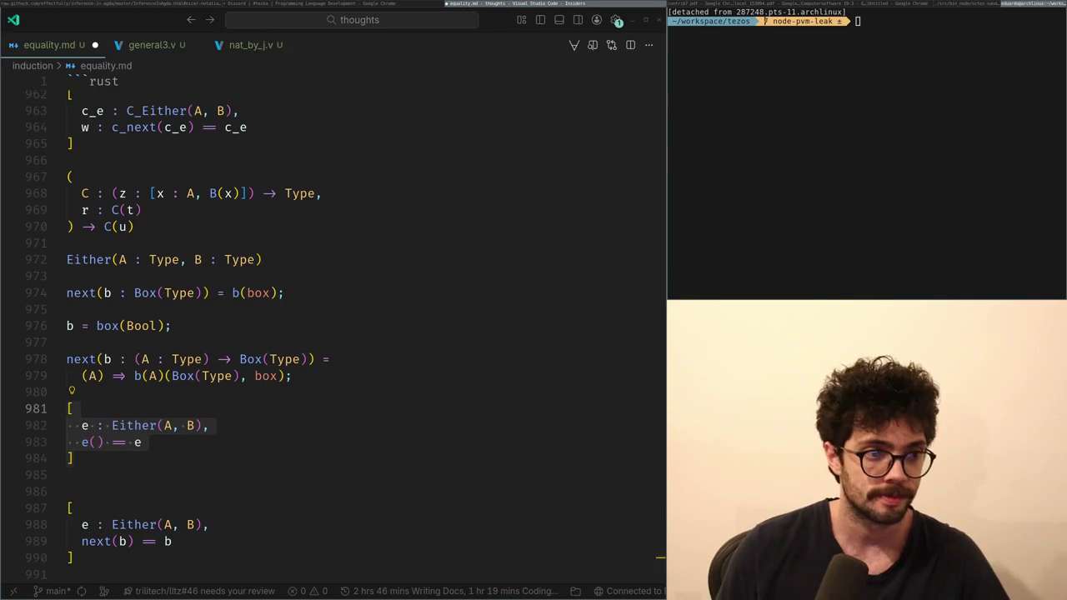
pyautogui.press('super+Left')
pyautogui.press('super+Left')
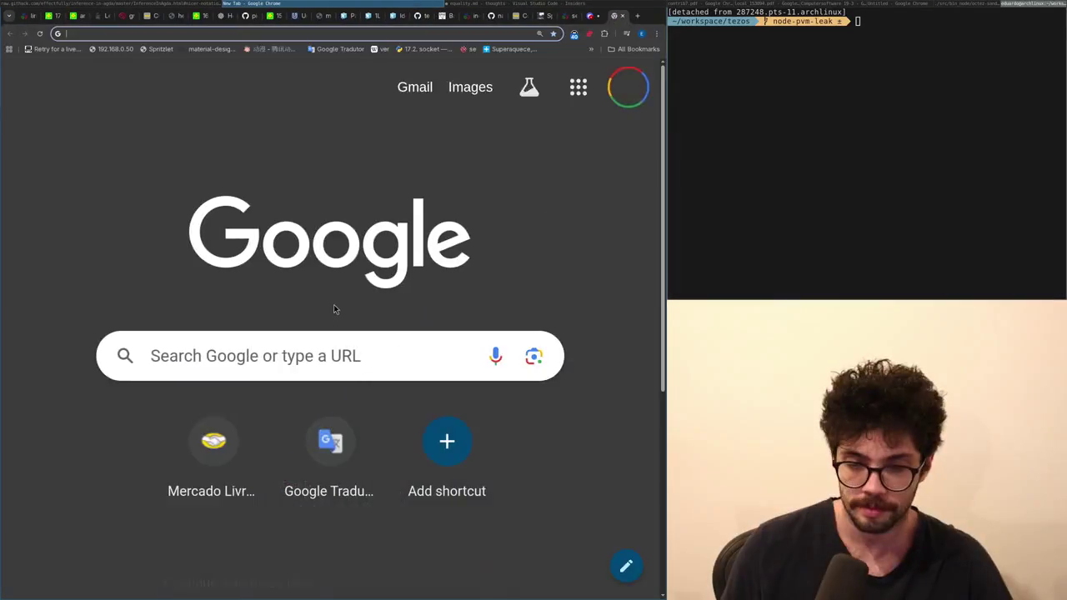
# - Go to x.com, open Notifications and view a liked reply's full post
pyautogui.write('x')
pyautogui.press('Return')
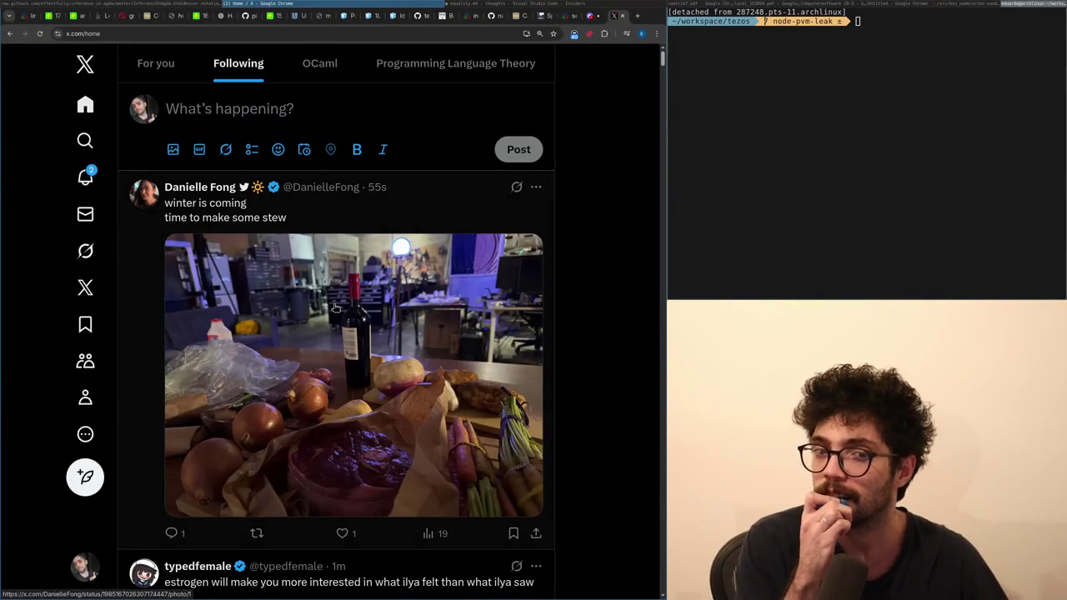
pyautogui.click(87, 175)
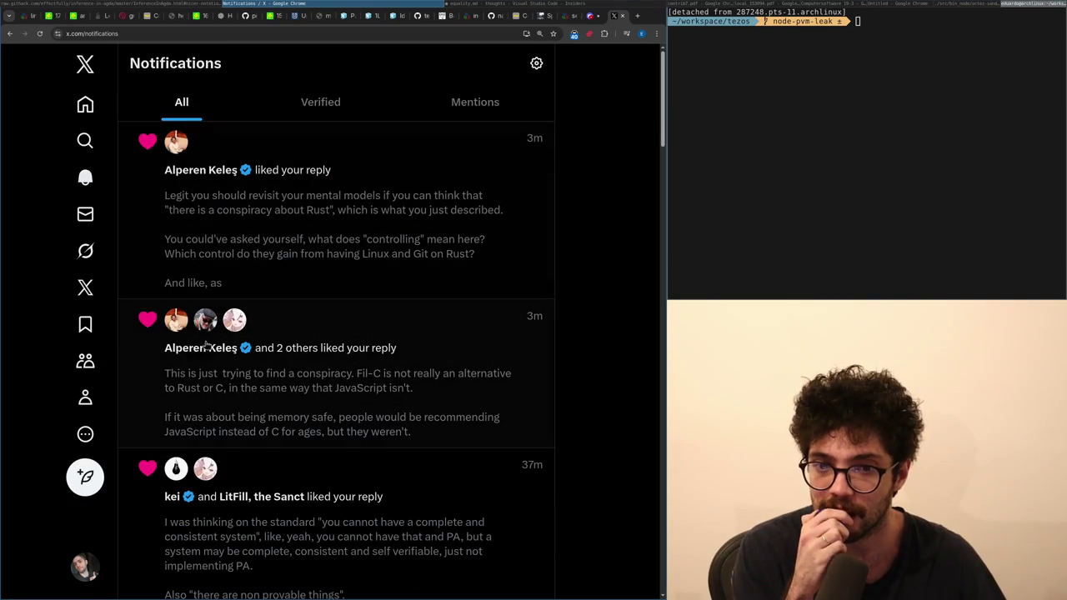
pyautogui.moveTo(178, 356)
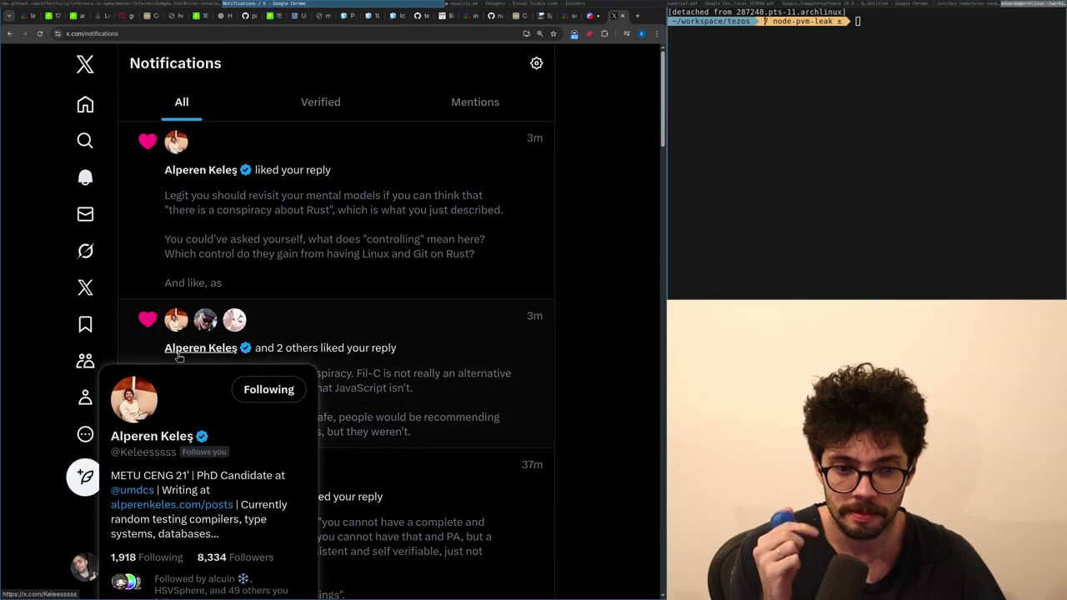
pyautogui.click(215, 253)
# - Load sudoku.com/extreme in a new tab and make the page full-screen
pyautogui.hotkey('ctrl', 't')
pyautogui.write('sudoku.com/extreme')
pyautogui.press('Return')
pyautogui.press('super+f')
# - Turn on notes mode and pencil candidate 1 into r5c4, r5c5, r8c1 and r8c2
pyautogui.press('n')
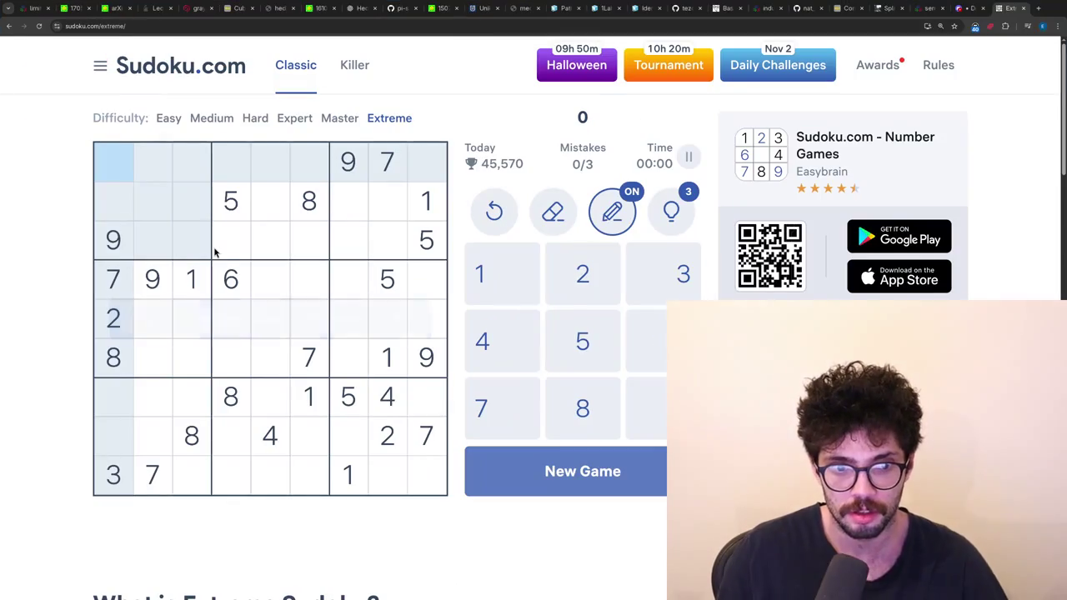
pyautogui.click(188, 284)
pyautogui.click(269, 325)
pyautogui.press('1')
pyautogui.click(233, 318)
pyautogui.press('1')
pyautogui.click(182, 280)
pyautogui.click(151, 442)
pyautogui.press('1')
pyautogui.click(113, 435)
pyautogui.press('1')
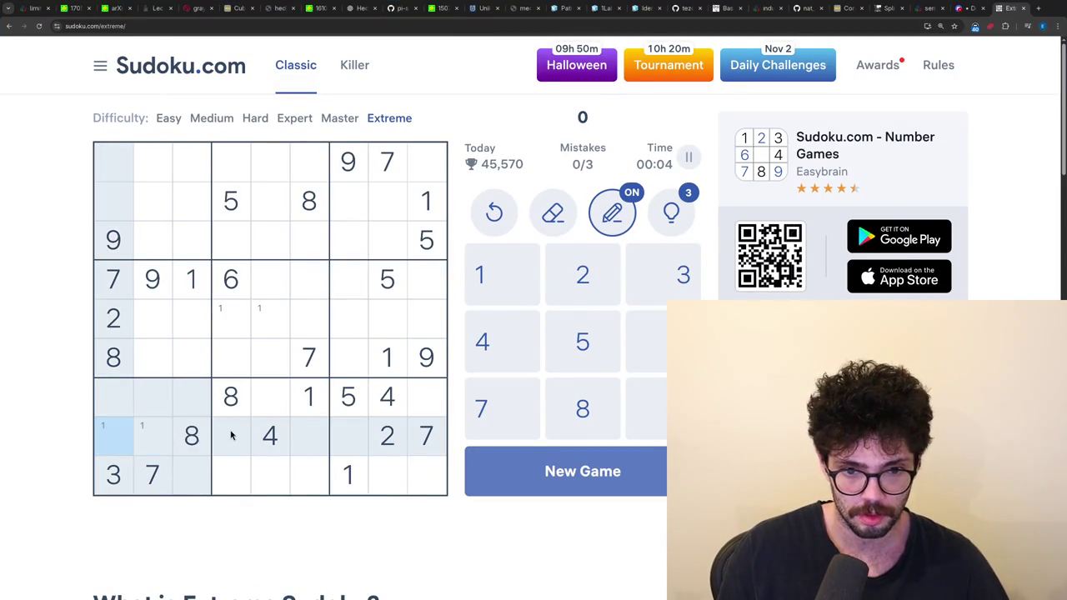
# - Pencil candidate 2 into r4c7, r6c7 and r4c9
pyautogui.click(387, 435)
pyautogui.click(352, 358)
pyautogui.press('2')
pyautogui.click(350, 305)
pyautogui.click(350, 292)
pyautogui.press('2')
pyautogui.click(440, 294)
pyautogui.press('2')
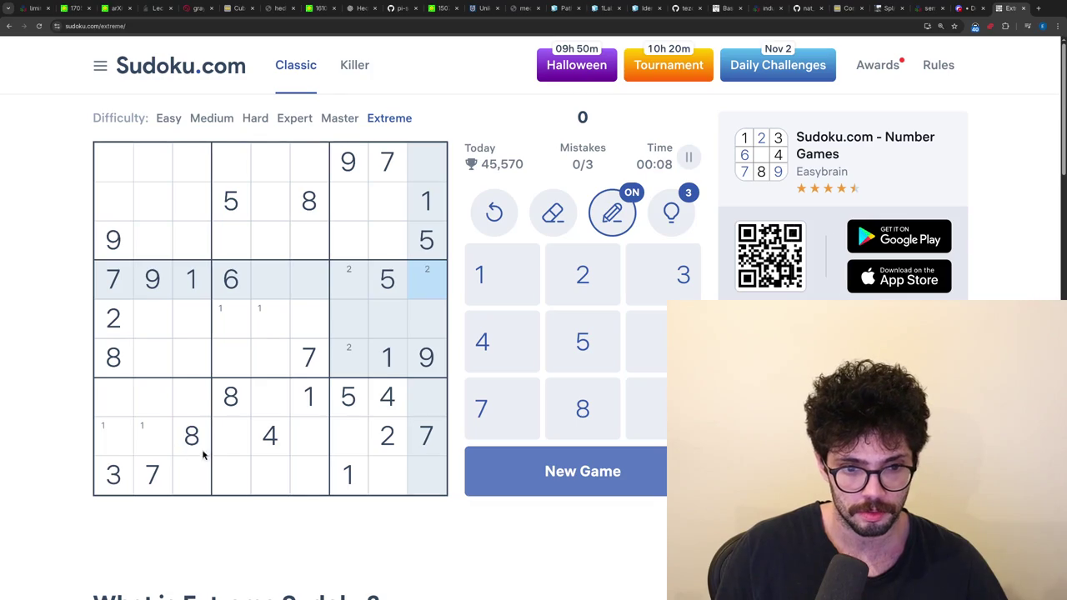
# - Turn notes off and place a 4 in r9c3
pyautogui.click(99, 475)
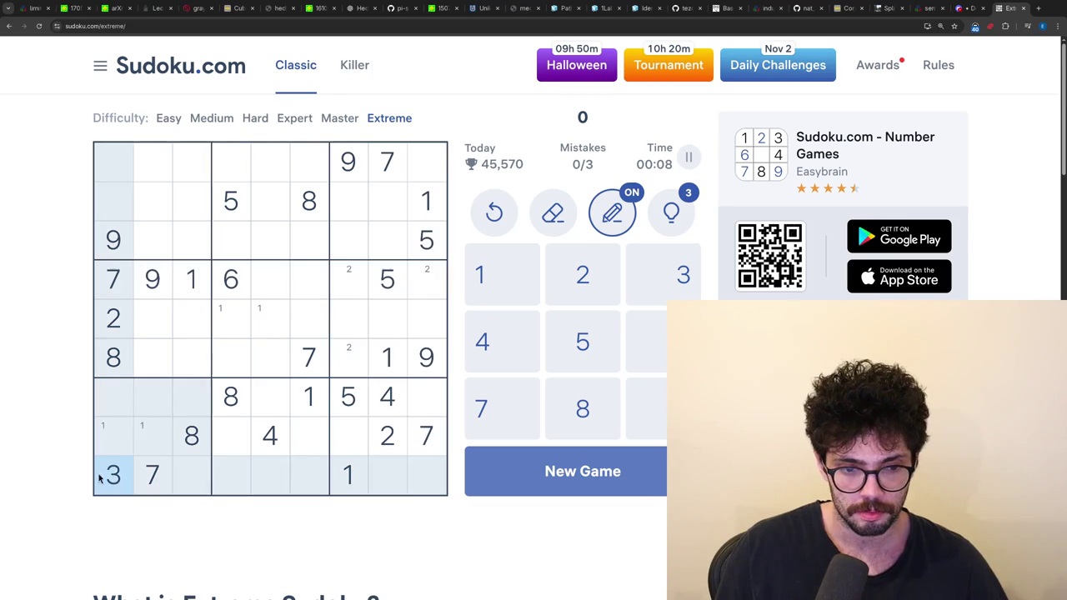
pyautogui.click(269, 440)
pyautogui.press('n')
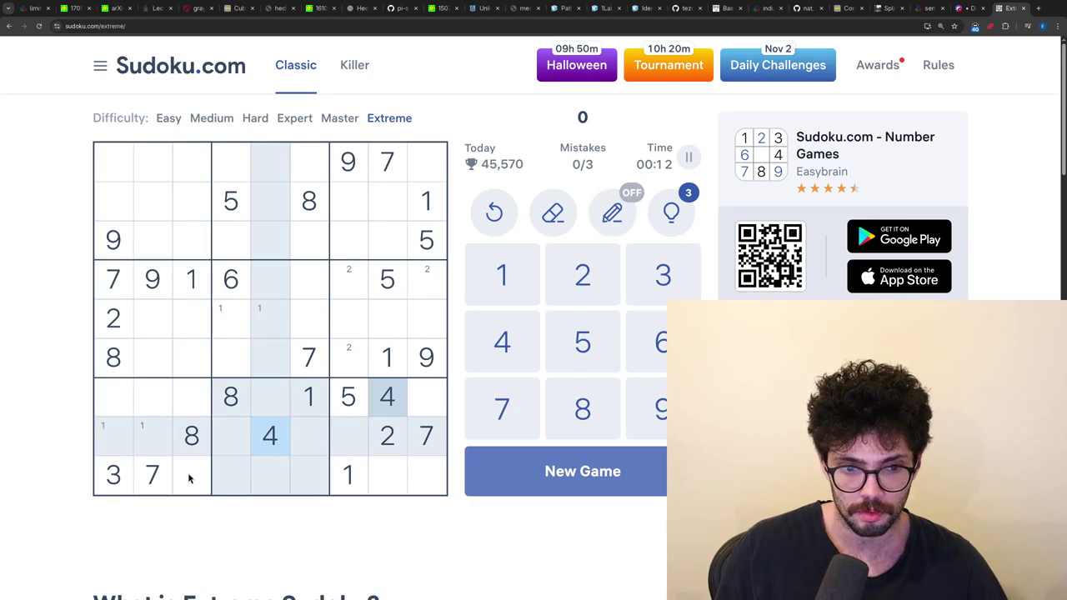
pyautogui.click(190, 475)
pyautogui.press('4')
# - Back in notes mode, pencil candidate 4 into r6c2, r5c2, r2c1 and r1c1
pyautogui.press('n')
pyautogui.click(158, 352)
pyautogui.press('4')
pyautogui.click(147, 316)
pyautogui.press('4')
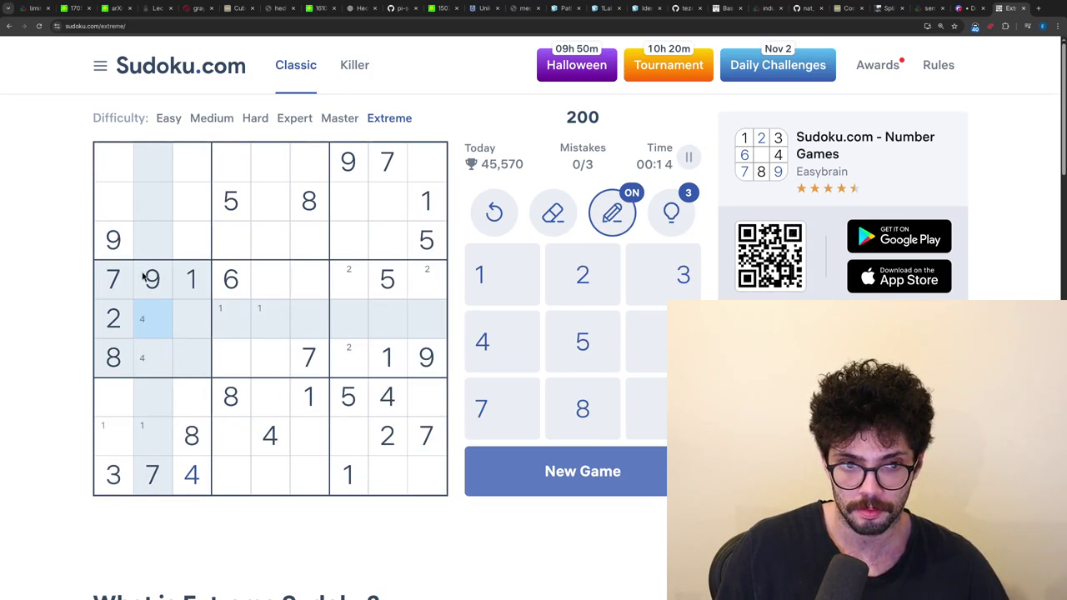
pyautogui.click(107, 200)
pyautogui.press('4')
pyautogui.press('Up')
pyautogui.press('4')
# - Pencil candidate 5 into r1c1, r1c2 and r1c3
pyautogui.click(230, 205)
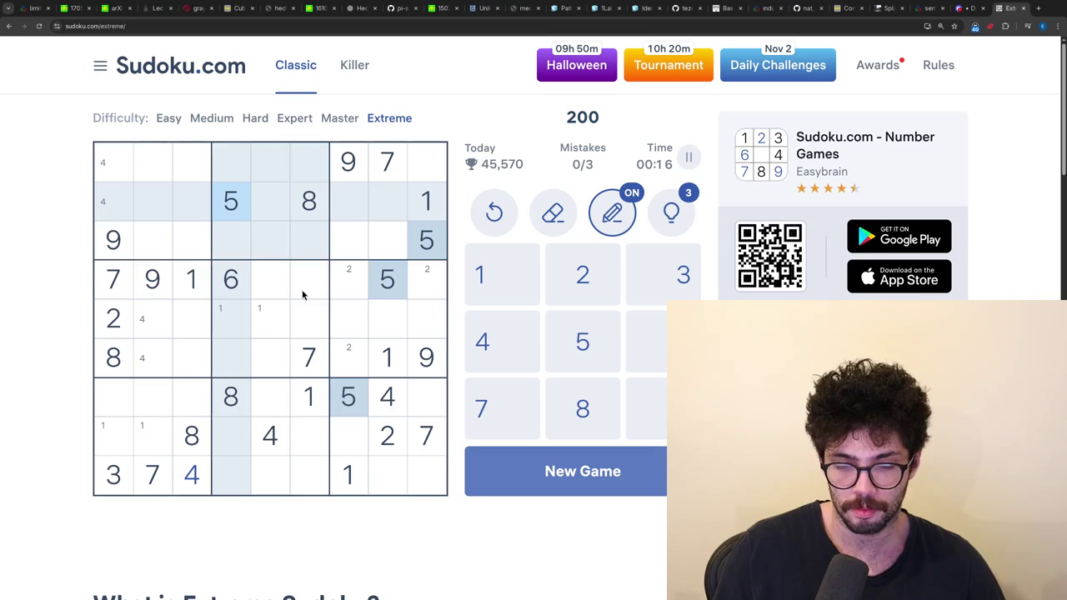
pyautogui.click(104, 158)
pyautogui.press('5')
pyautogui.click(155, 162)
pyautogui.press('5')
pyautogui.press('Right')
pyautogui.press('5')
# - Pencil candidate 5 into r8c1, r8c2, r9c5 and r9c6
pyautogui.click(396, 284)
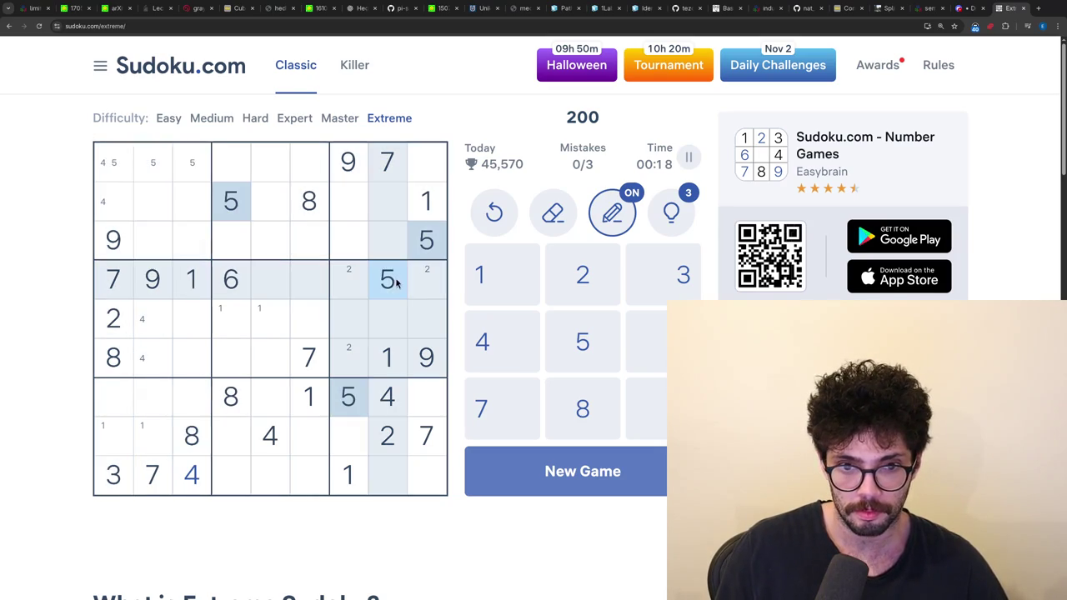
pyautogui.click(141, 443)
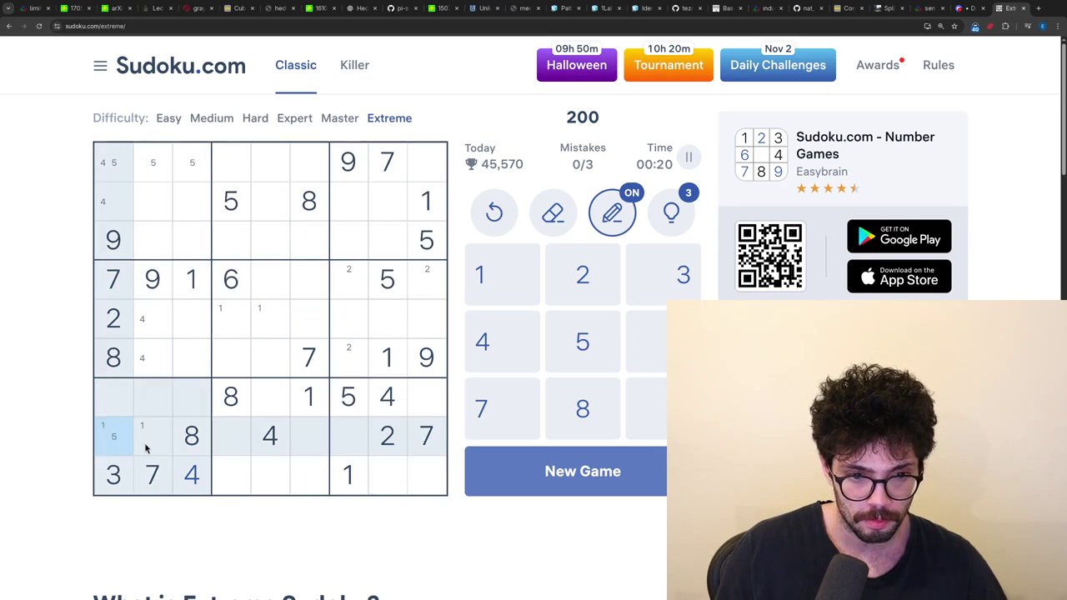
pyautogui.press('5')
pyautogui.press('Right')
pyautogui.press('5')
pyautogui.click(372, 414)
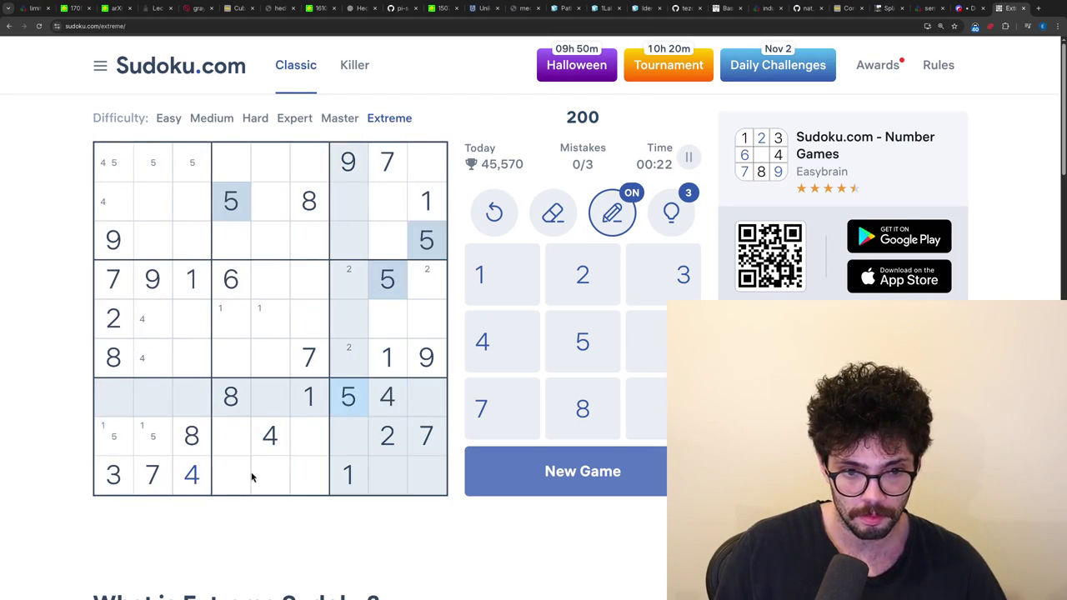
pyautogui.click(269, 479)
pyautogui.press('5')
pyautogui.press('Right')
pyautogui.press('5')
# - Pencil candidate 2 into r7c2, r7c3, r9c4, r9c5 and r9c6
pyautogui.click(392, 440)
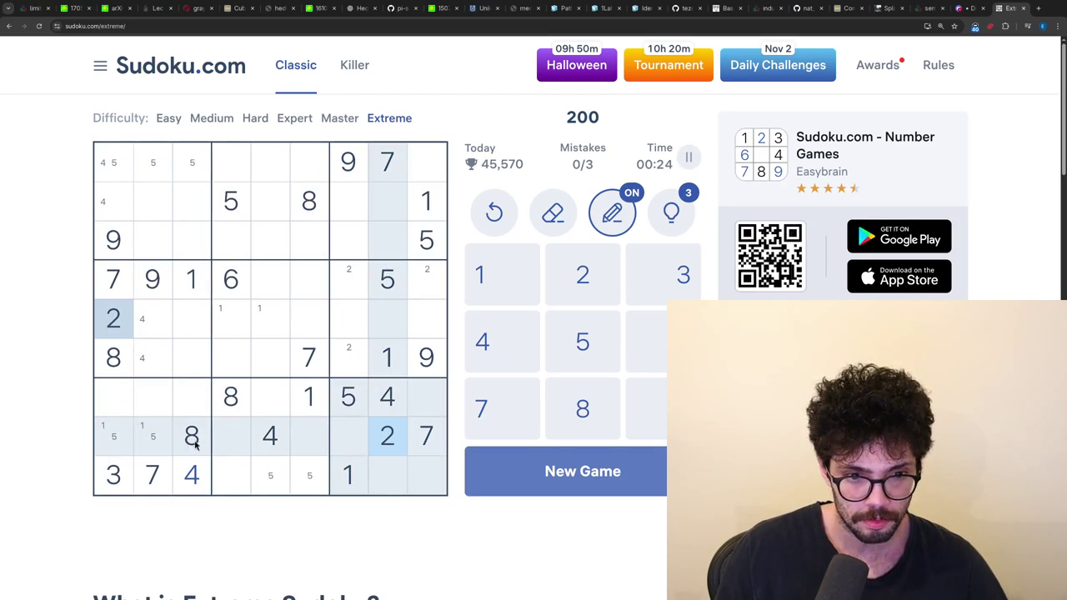
pyautogui.click(161, 409)
pyautogui.press('2')
pyautogui.press('Right')
pyautogui.press('2')
pyautogui.click(240, 464)
pyautogui.press('2')
pyautogui.press('Right')
pyautogui.press('2')
pyautogui.click(312, 481)
pyautogui.press('2')
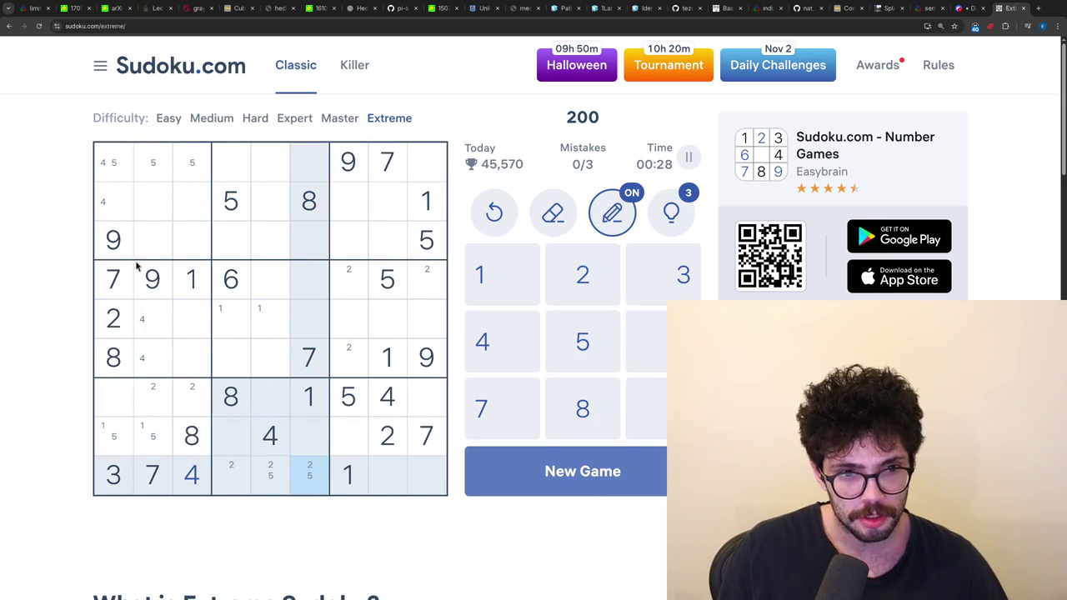
pyautogui.click(206, 288)
# - Pencil candidate 6 into r7c1, r7c2 and r7c3
pyautogui.click(231, 281)
pyautogui.click(178, 408)
pyautogui.press('6')
pyautogui.click(162, 414)
pyautogui.press('6')
pyautogui.click(129, 404)
pyautogui.press('6')
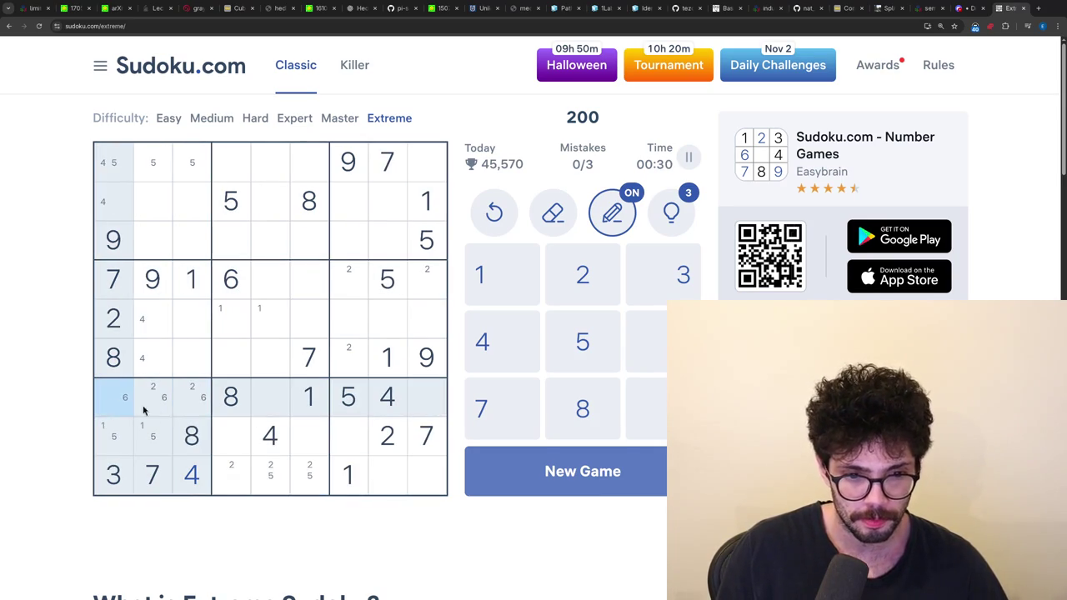
# - Pencil candidate 6 into r9c5, r9c6 and r8c6
pyautogui.click(223, 295)
pyautogui.click(272, 462)
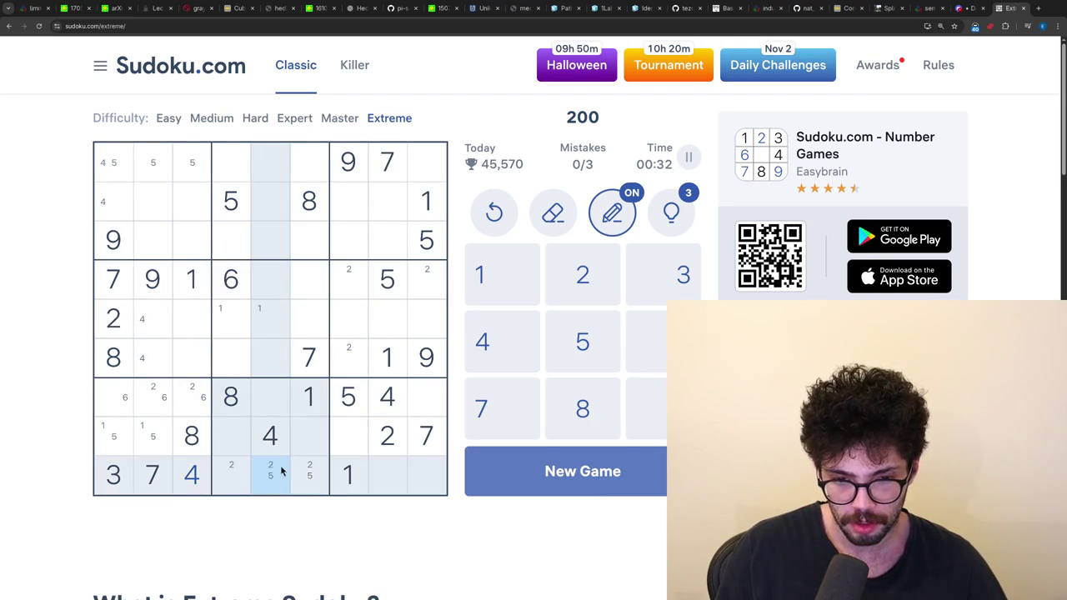
pyautogui.press('6')
pyautogui.click(301, 469)
pyautogui.press('6')
pyautogui.click(309, 442)
pyautogui.press('6')
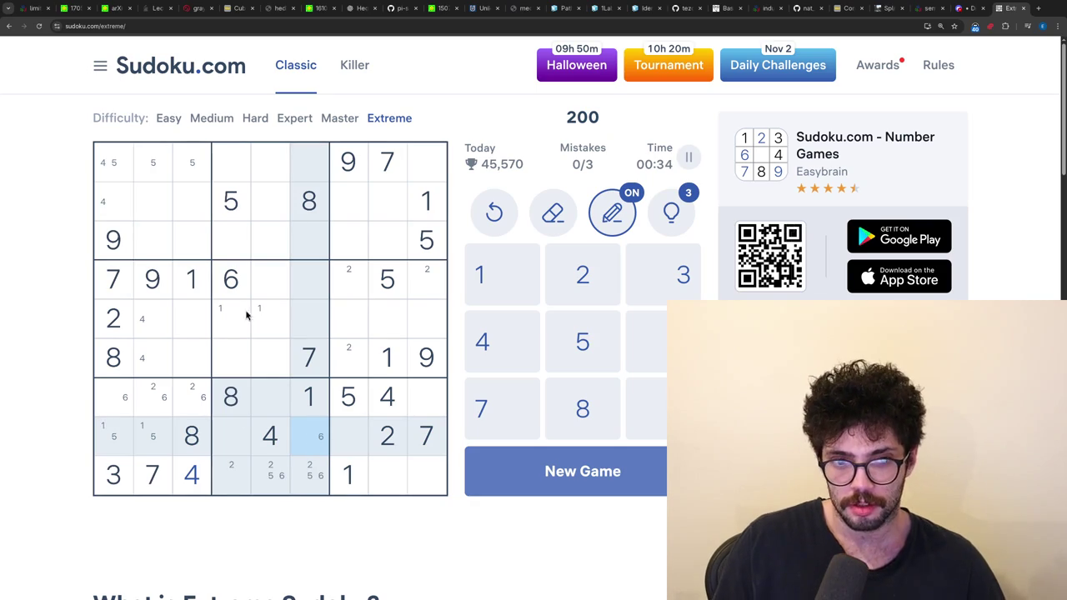
# - Pencil candidate 7 into r2c3 and r3c3 after checking the 5s and 7s
pyautogui.click(350, 411)
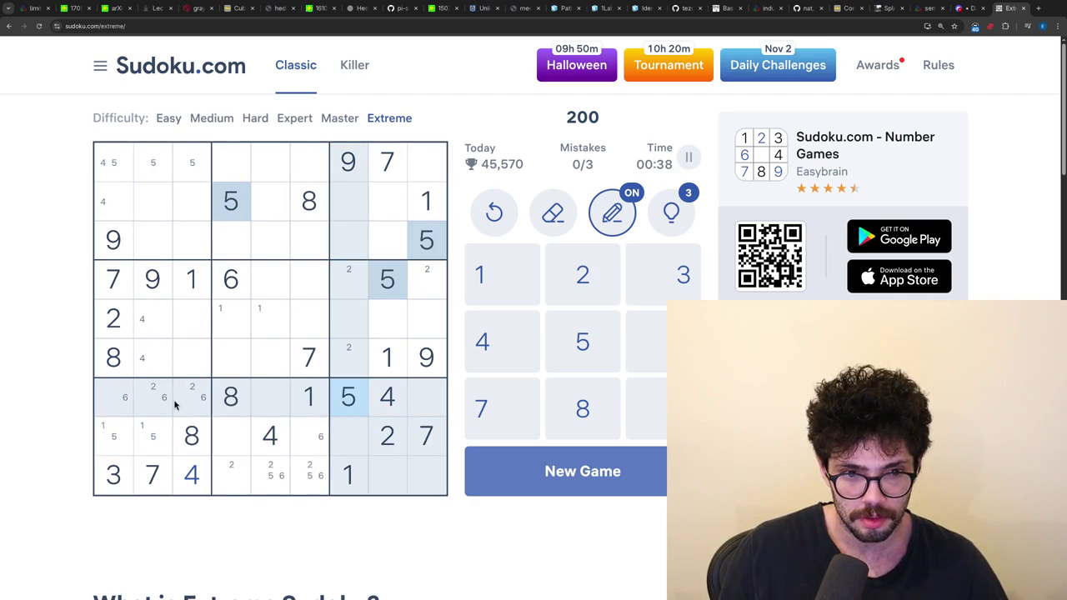
pyautogui.click(115, 283)
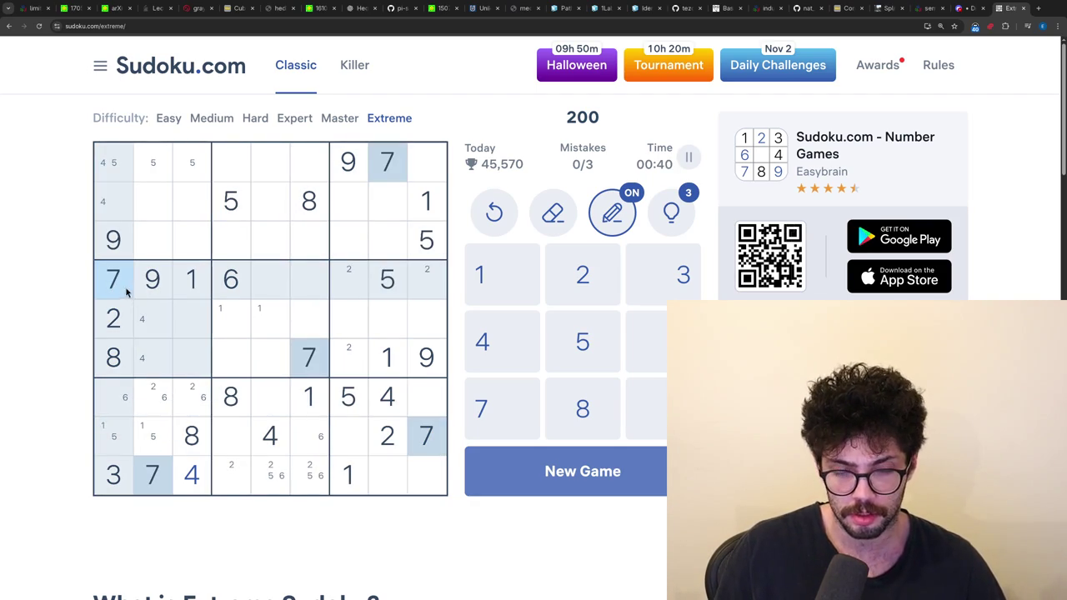
pyautogui.click(185, 216)
pyautogui.press('7')
pyautogui.click(185, 242)
pyautogui.press('7')
pyautogui.click(310, 356)
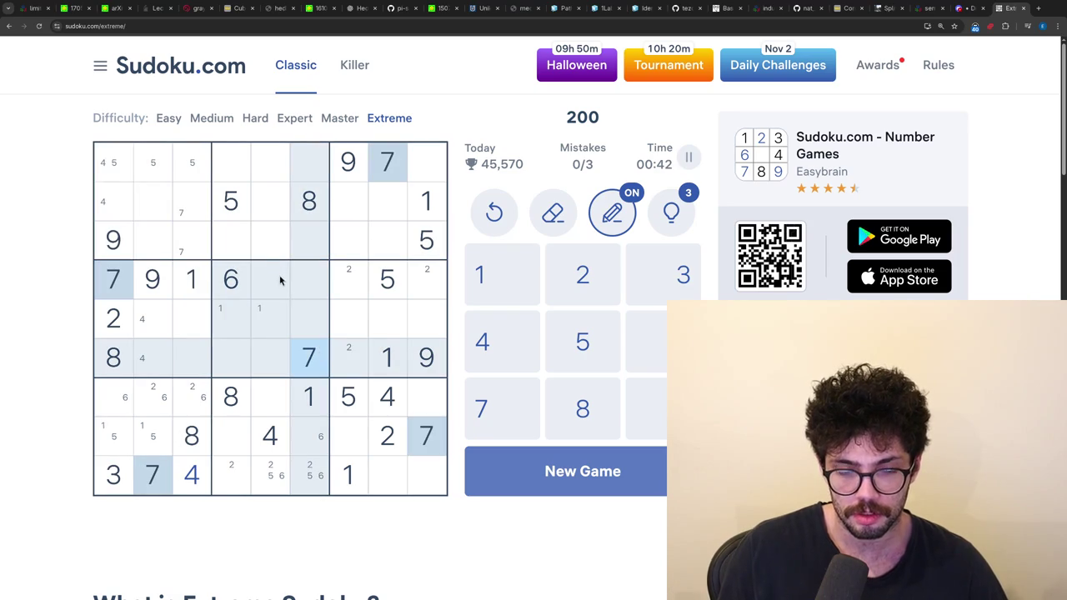
# - Turn notes off and place a 7 in r5c7
pyautogui.press('n')
pyautogui.click(358, 321)
pyautogui.press('7')
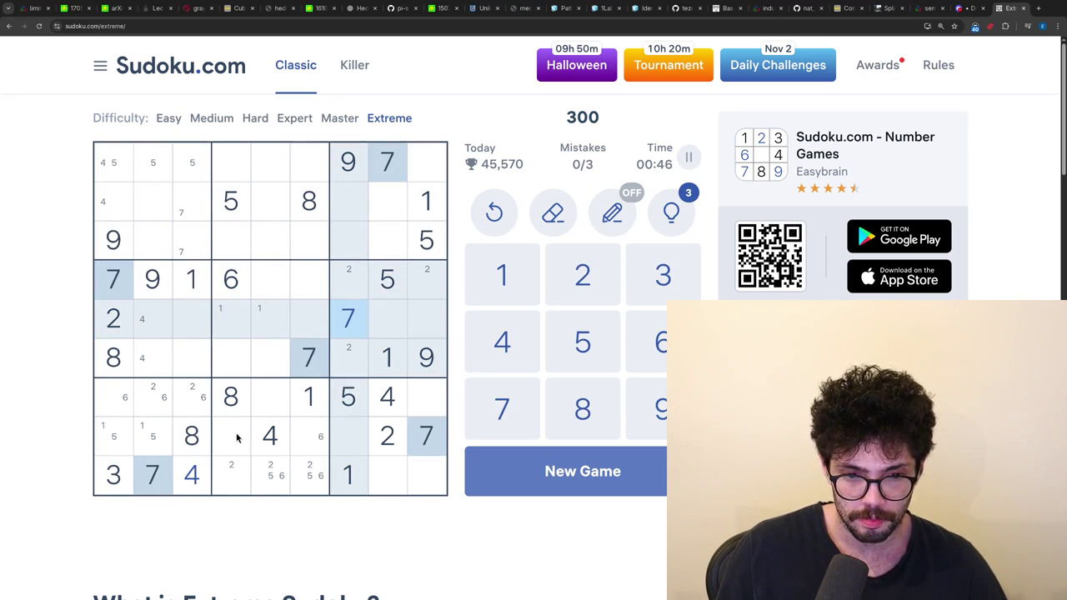
pyautogui.click(268, 408)
# - Place 7s in r7c5, r3c4 and r2c3
pyautogui.press('7')
pyautogui.click(240, 236)
pyautogui.press('7')
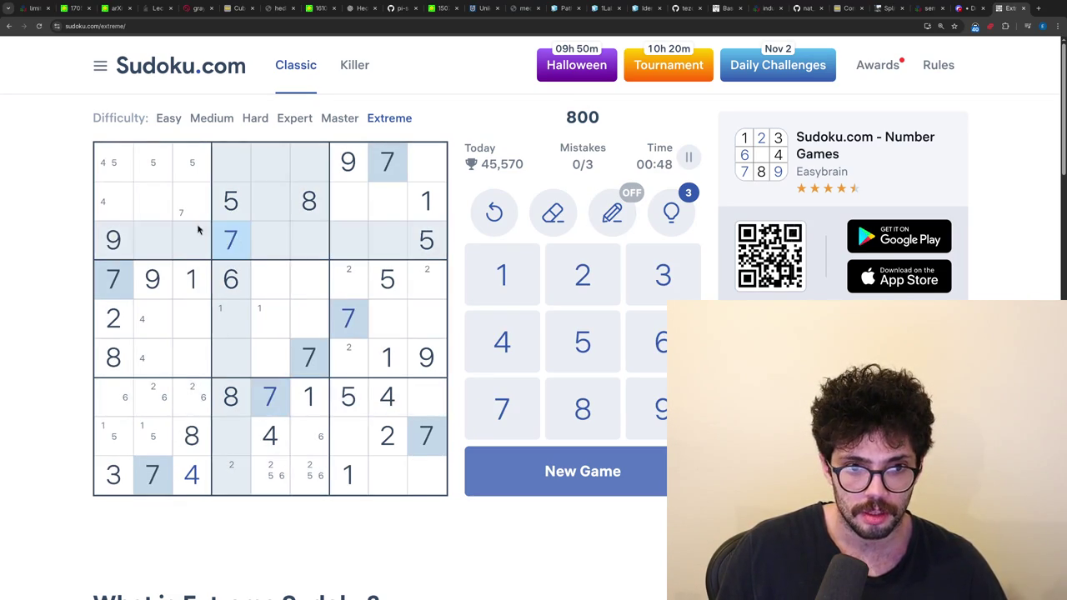
pyautogui.click(190, 206)
pyautogui.press('7')
# - With the 8s highlighted, note candidate 8s in r9c9, r3c2 and r1c2
pyautogui.click(191, 436)
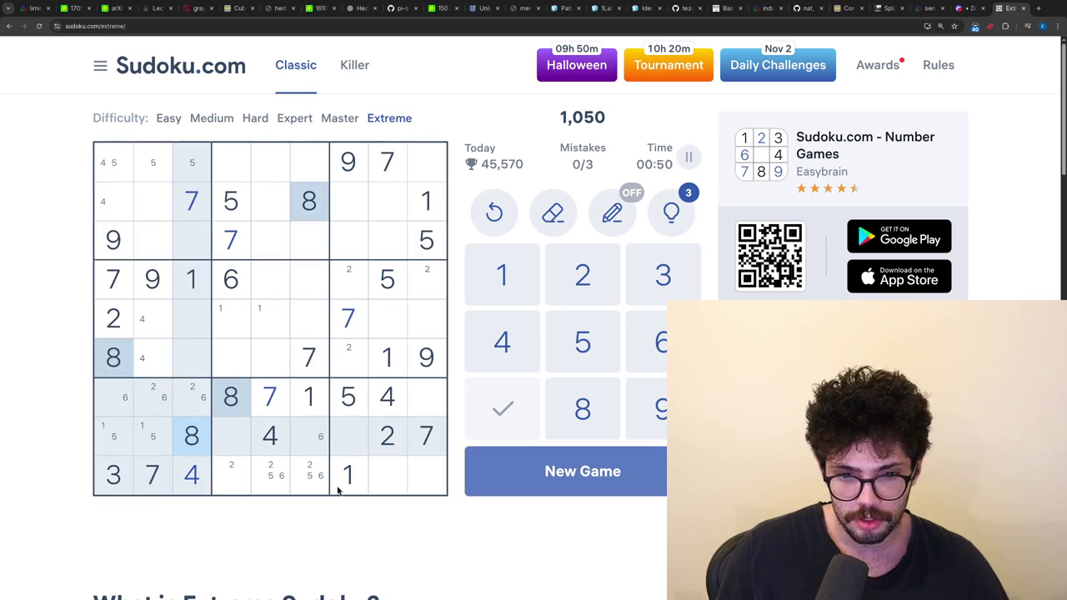
pyautogui.press('n')
pyautogui.click(388, 473)
pyautogui.press('8')
pyautogui.click(428, 473)
pyautogui.press('8')
pyautogui.click(242, 407)
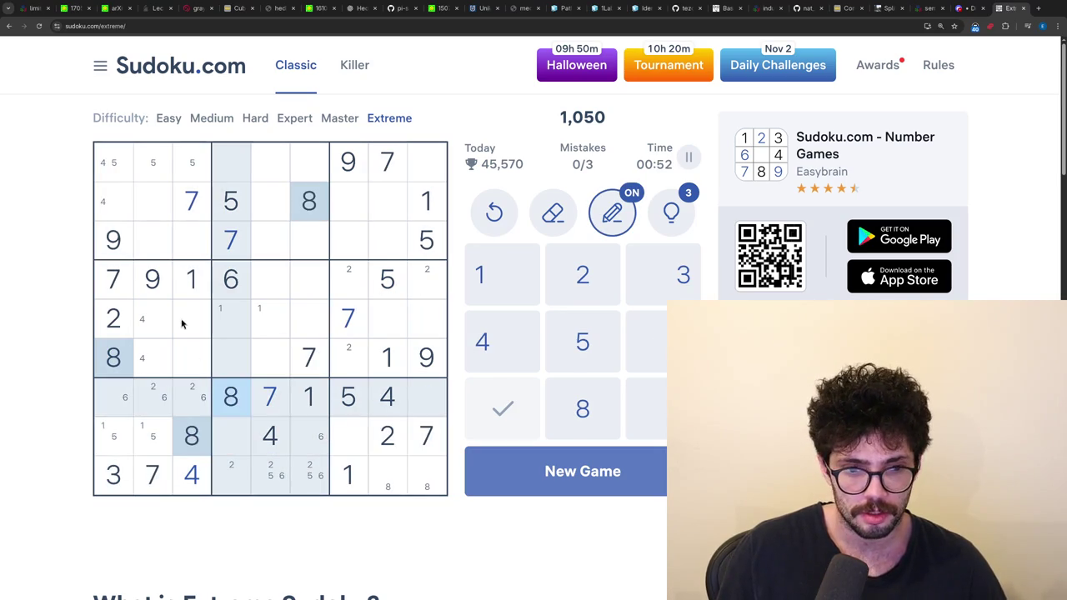
pyautogui.click(154, 240)
pyautogui.press('8')
pyautogui.click(158, 177)
pyautogui.press('8')
# - Note candidate 8s in r5c5 and r4c5
pyautogui.click(307, 200)
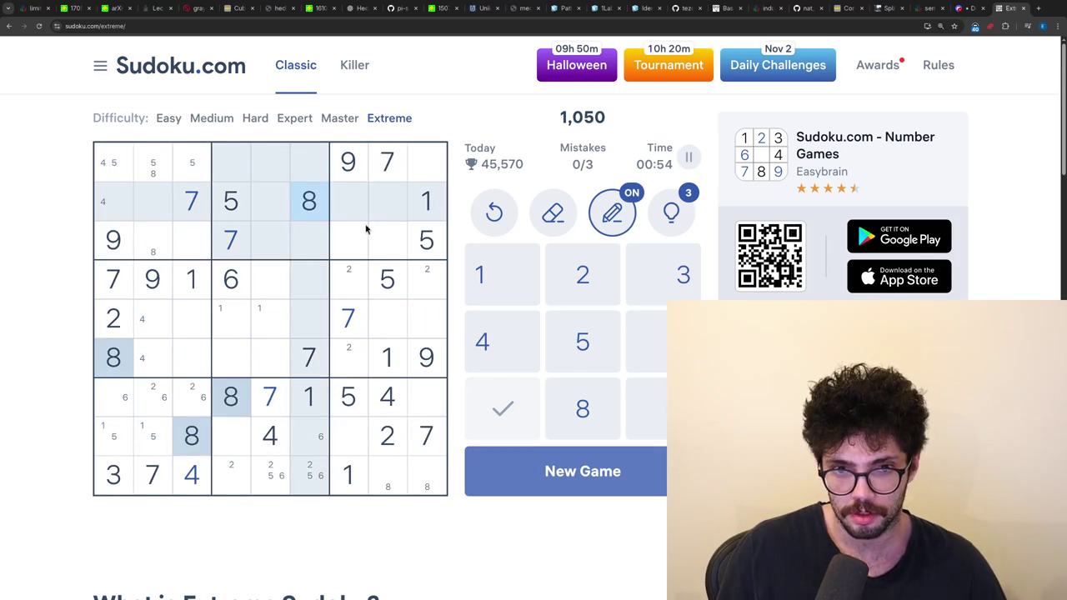
pyautogui.click(275, 317)
pyautogui.press('8')
pyautogui.click(276, 293)
pyautogui.press('8')
pyautogui.click(323, 212)
# - Place 9s in r2c5 and r7c3, and a 2 in r7c2
pyautogui.click(338, 178)
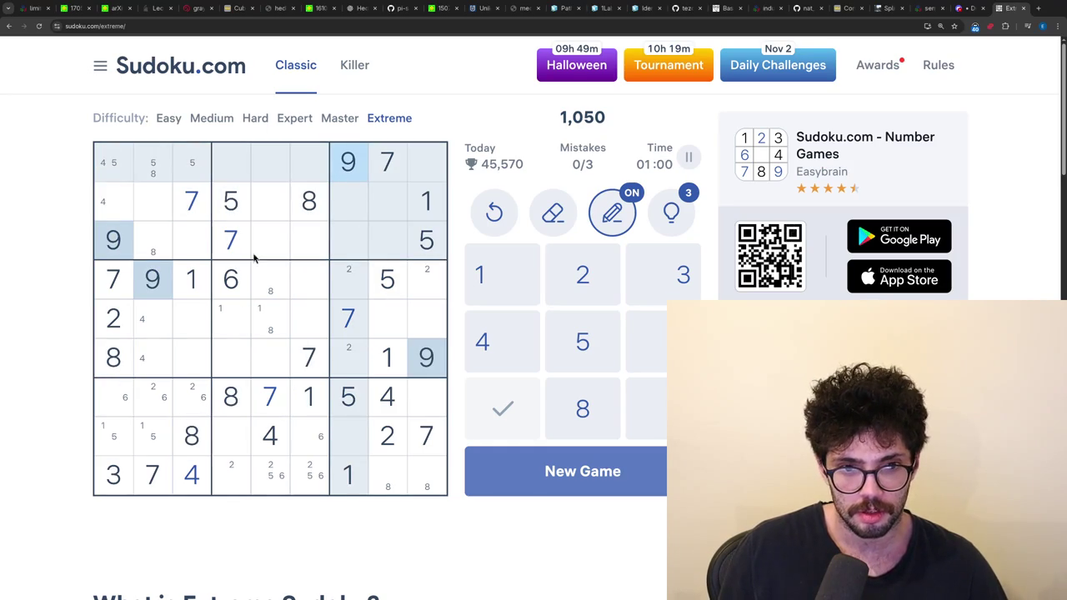
pyautogui.press('n')
pyautogui.click(269, 208)
pyautogui.press('9')
pyautogui.press('n')
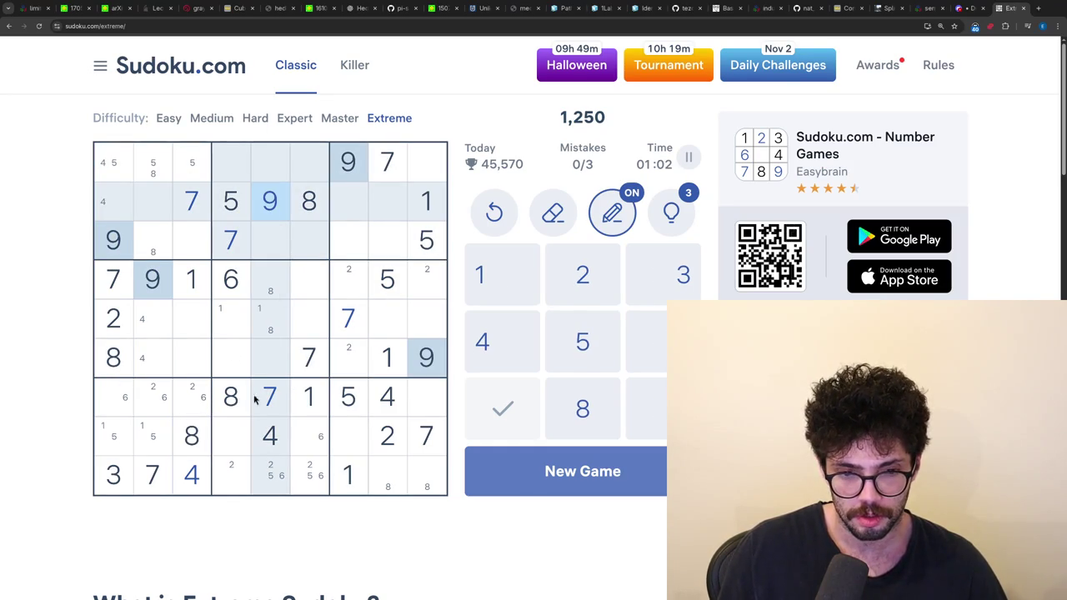
pyautogui.press('n')
pyautogui.click(189, 406)
pyautogui.press('9')
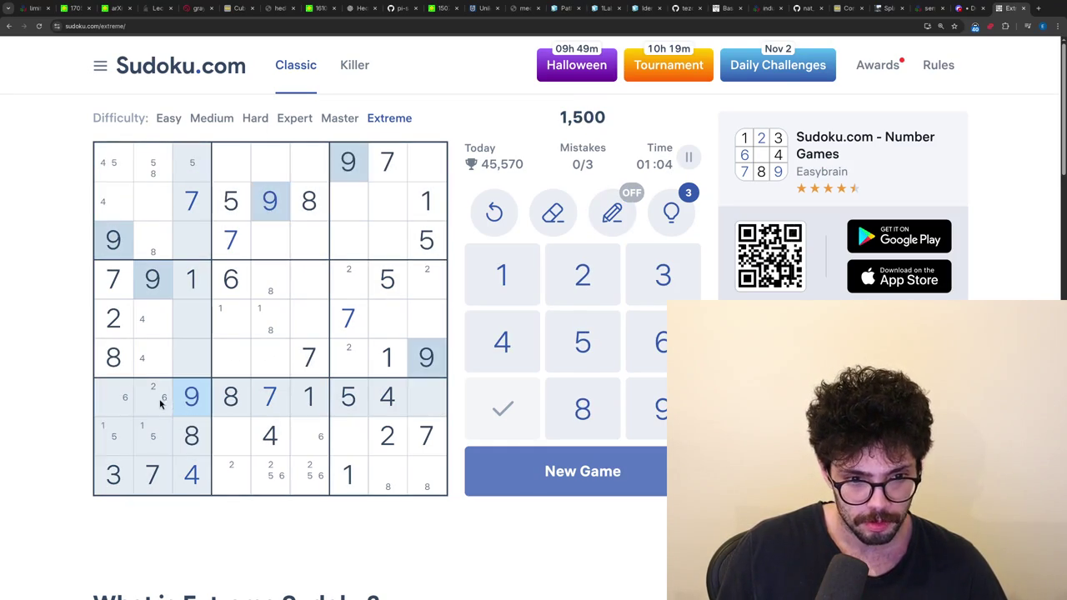
pyautogui.click(159, 404)
pyautogui.press('2')
# - Note candidate 2 in r3c3, then place 2s in r2c7 and r4c9
pyautogui.press('n')
pyautogui.click(199, 239)
pyautogui.press('2')
pyautogui.click(198, 158)
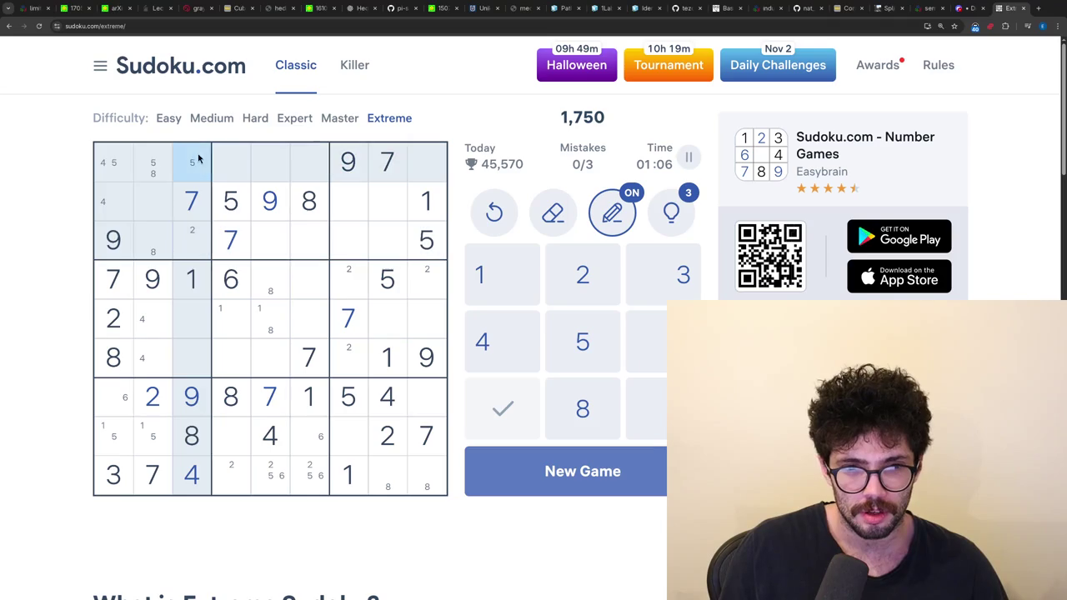
pyautogui.click(370, 425)
pyautogui.press('n')
pyautogui.click(349, 214)
pyautogui.press('2')
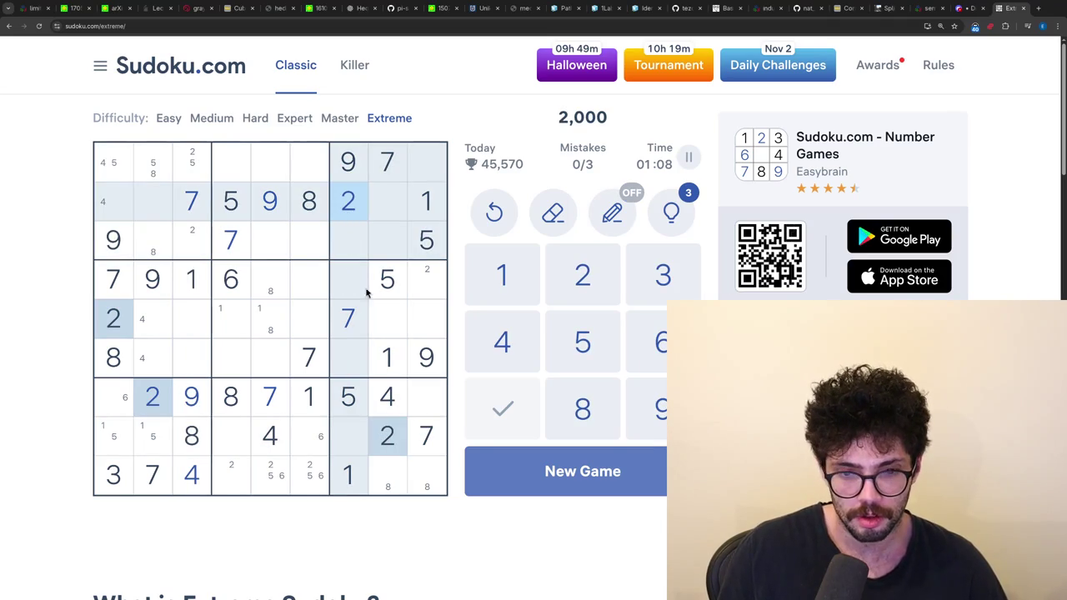
pyautogui.click(420, 288)
pyautogui.press('2')
# - Note candidate 2s in r6c4 and r6c5, then place 6 in r7c1
pyautogui.press('n')
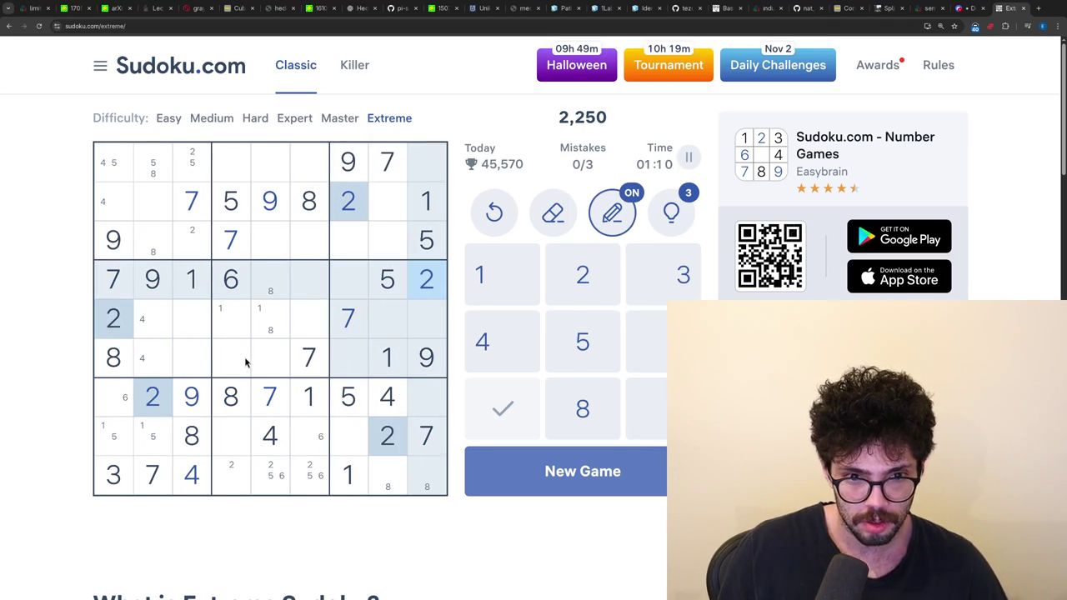
pyautogui.click(246, 360)
pyautogui.click(286, 358)
pyautogui.press('n')
pyautogui.click(110, 403)
pyautogui.press('6')
# - Note candidate 9s in r5c4 and r5c6
pyautogui.click(191, 395)
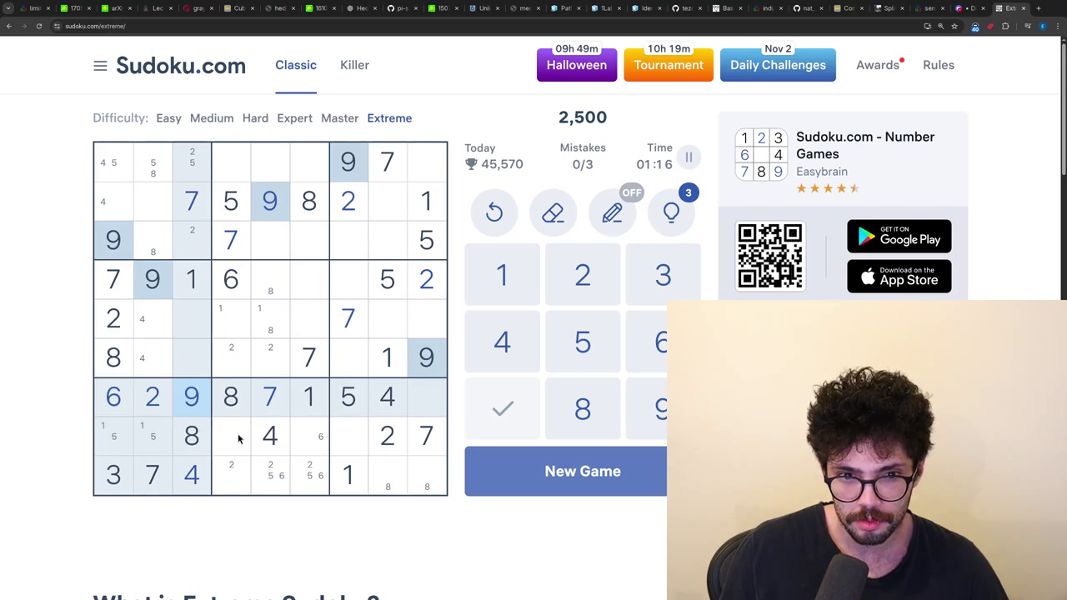
pyautogui.press('n')
pyautogui.click(232, 329)
pyautogui.press('9')
pyautogui.click(308, 323)
pyautogui.press('9')
pyautogui.click(427, 373)
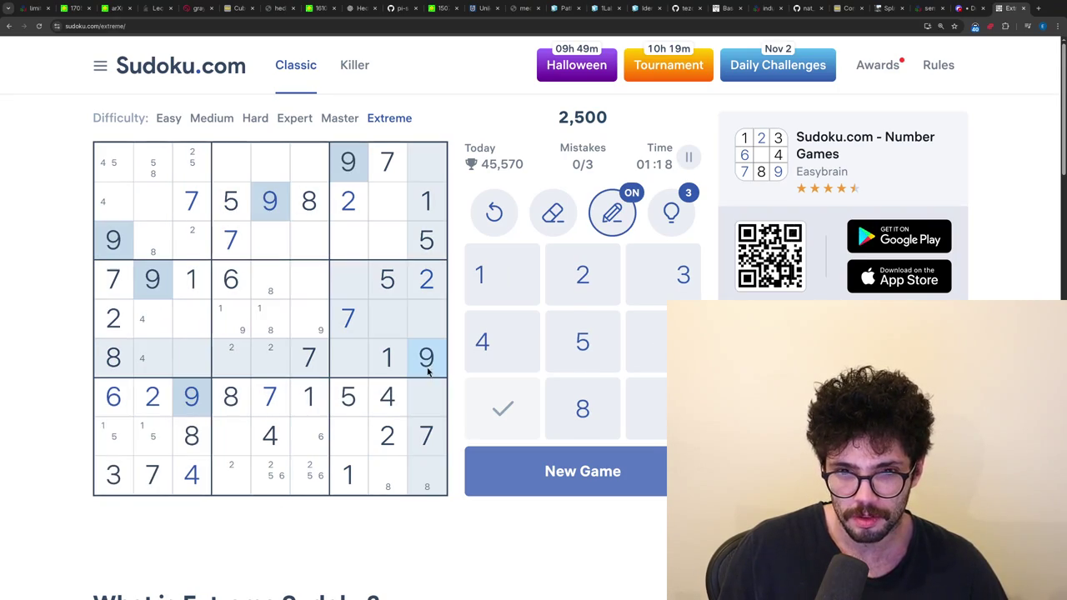
# - Place 9 in r9c8 and 8 in r9c9
pyautogui.press('n')
pyautogui.click(383, 483)
pyautogui.press('9')
pyautogui.click(423, 483)
pyautogui.press('8')
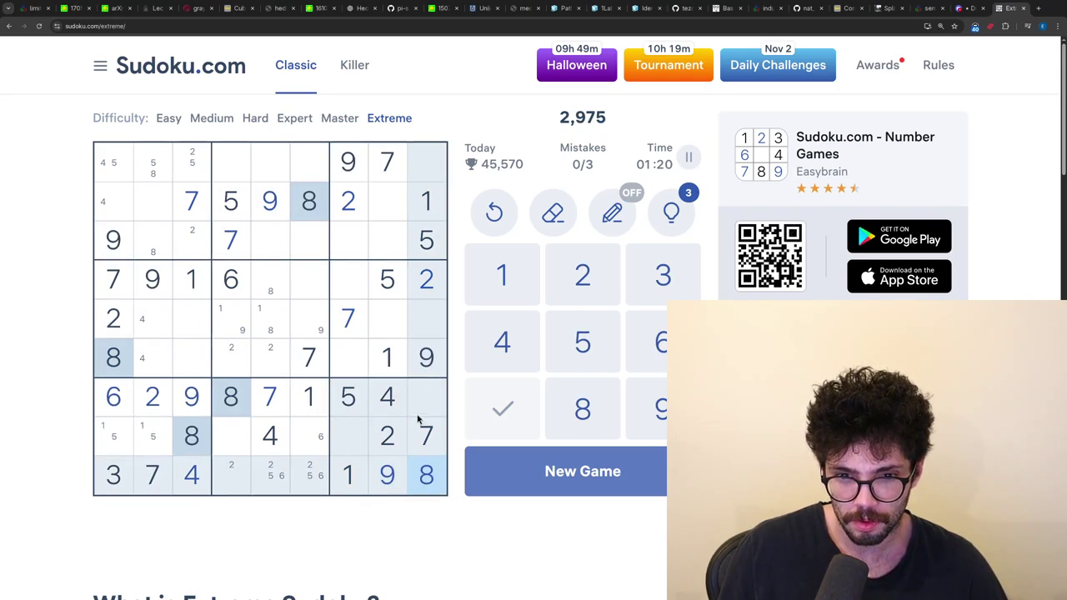
# - Note candidate 8s in r5c8, r4c7, r3c7 and r3c8, then place 8 in r1c2
pyautogui.press('n')
pyautogui.click(386, 325)
pyautogui.press('8')
pyautogui.click(343, 283)
pyautogui.press('8')
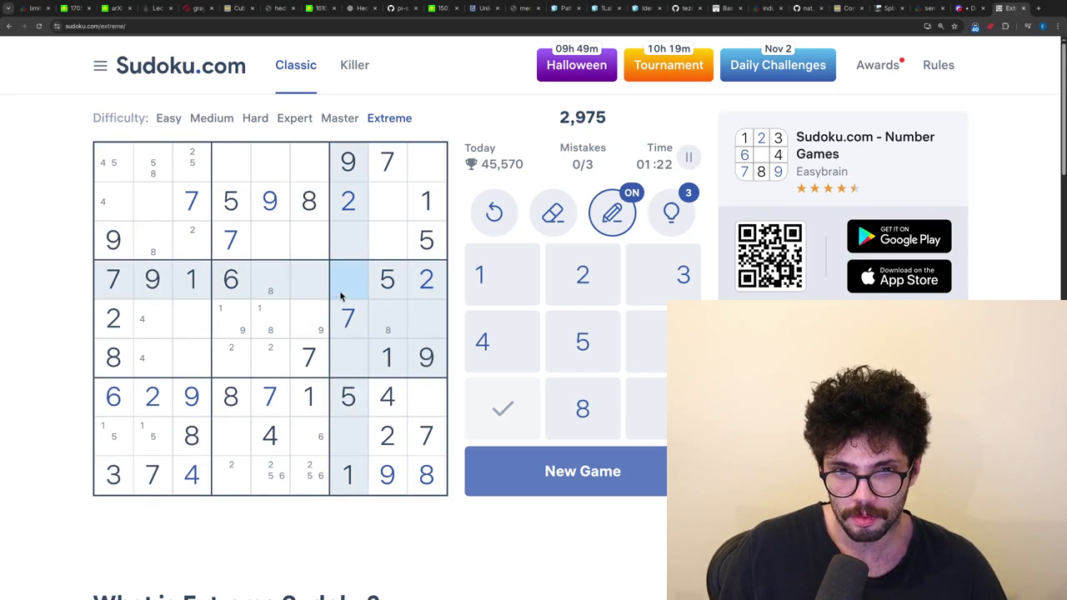
pyautogui.click(364, 237)
pyautogui.press('8')
pyautogui.click(388, 240)
pyautogui.press('8')
pyautogui.click(321, 211)
pyautogui.press('n')
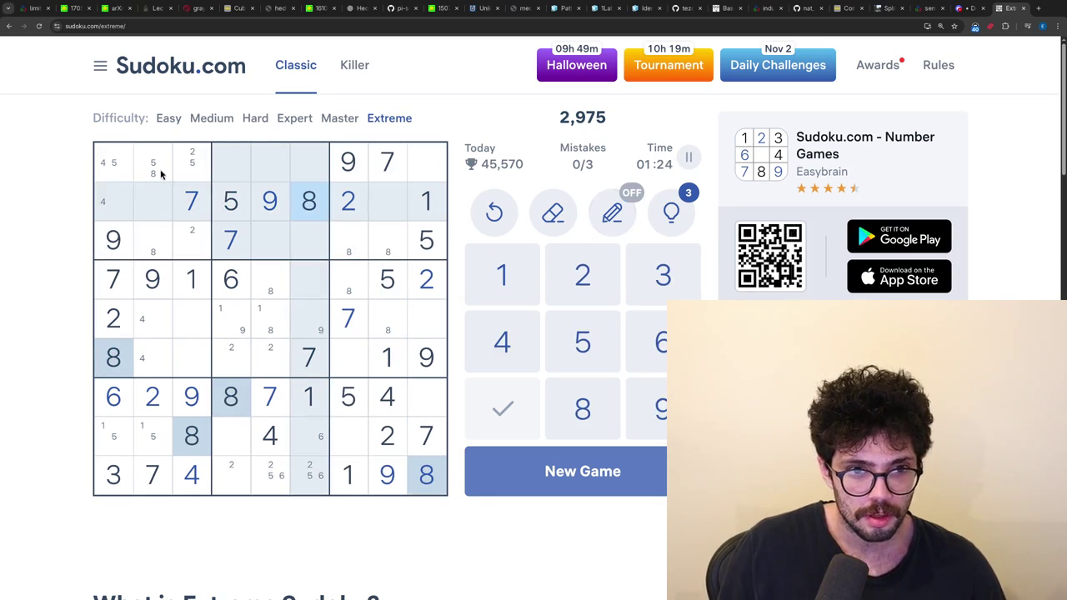
pyautogui.click(145, 173)
pyautogui.press('8')
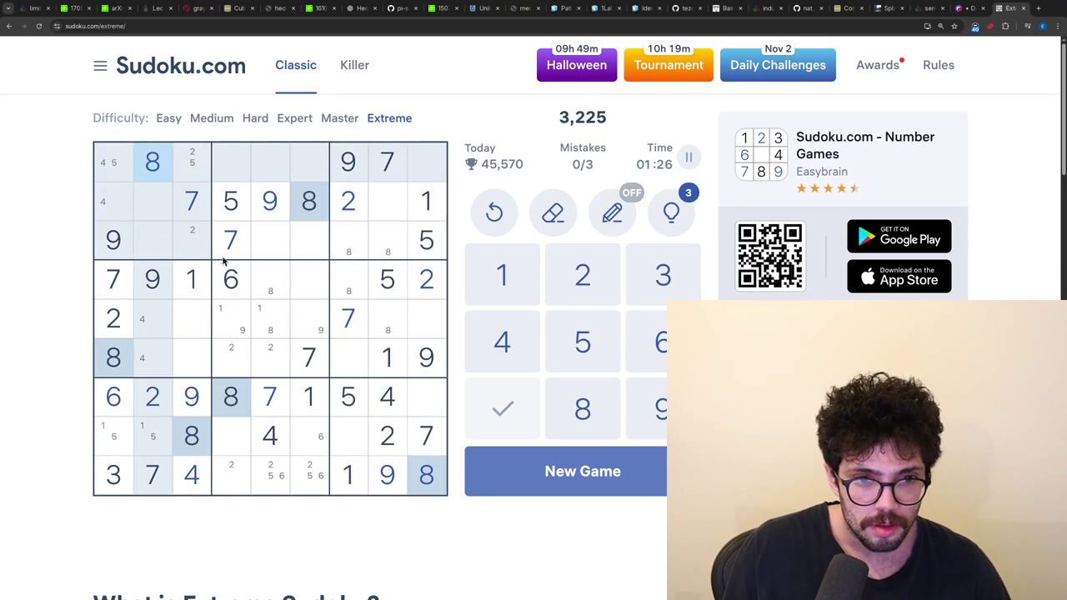
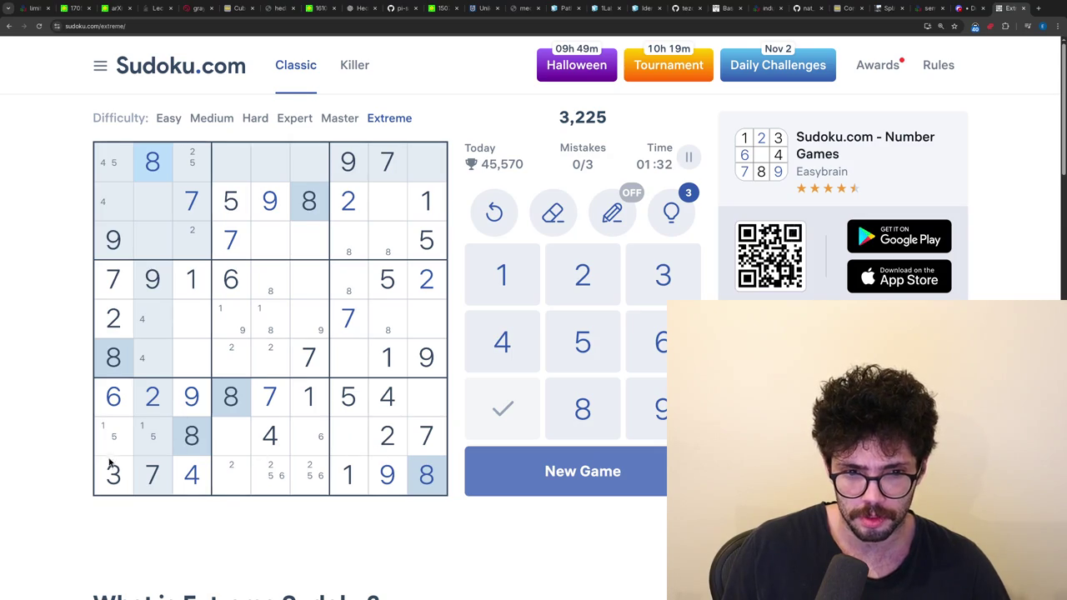
# - Pencil in 3 as a candidate at row 8, column 7 and row 7, column 9
pyautogui.click(206, 457)
pyautogui.press('n')
pyautogui.click(353, 449)
pyautogui.press('3')
pyautogui.click(416, 408)
pyautogui.press('3')
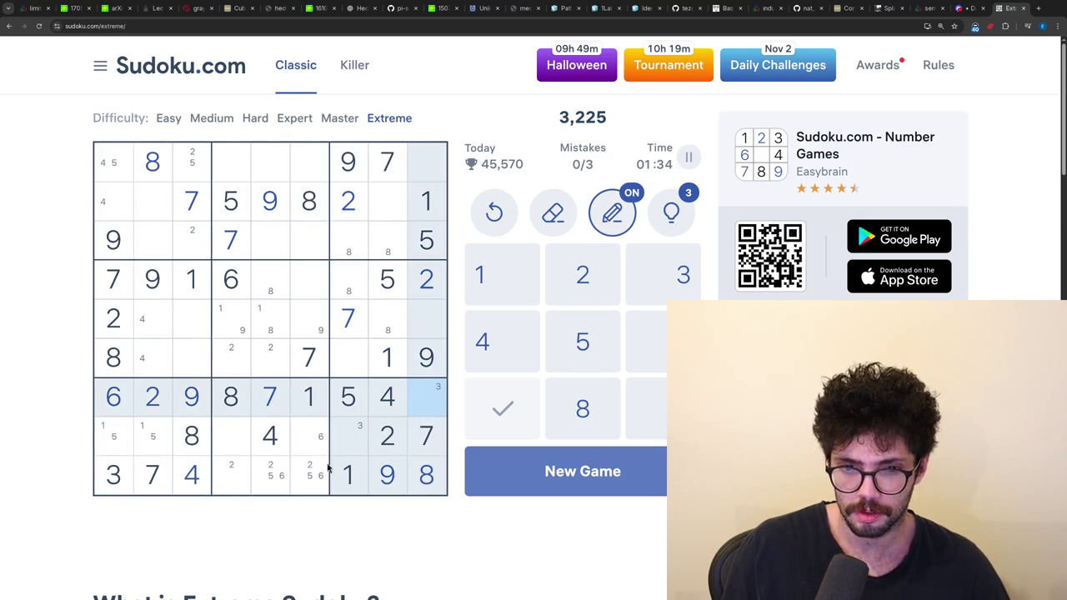
# - Place a 6 in row 8, column 7
pyautogui.click(100, 404)
pyautogui.press('n')
pyautogui.click(355, 441)
pyautogui.press('6')
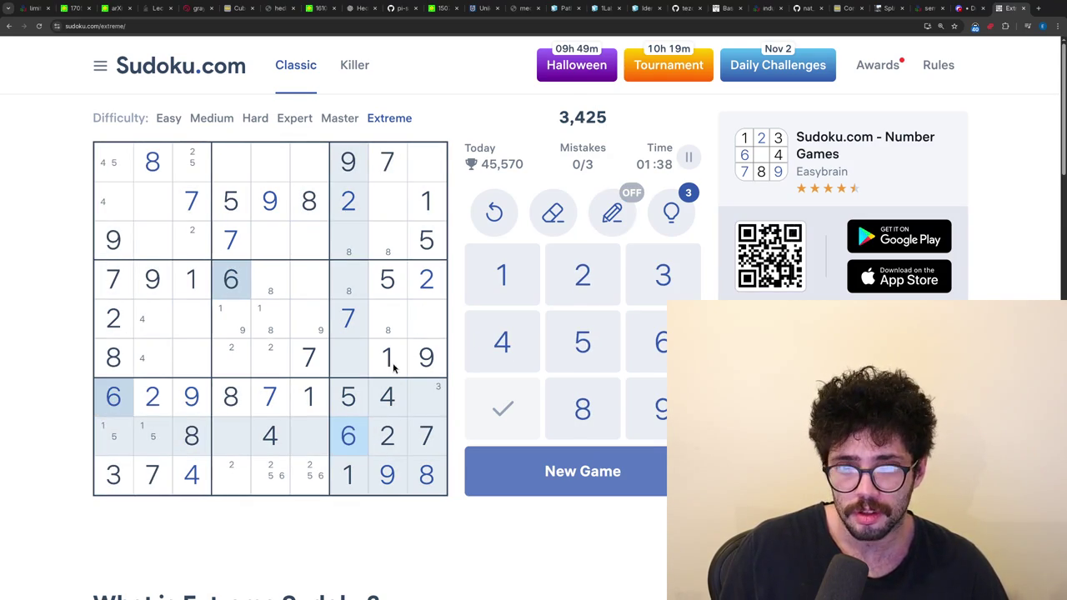
# - Pencil in 6 as a candidate at row 5, column 8 and row 6, columns 3 and 2
pyautogui.press('n')
pyautogui.click(394, 325)
pyautogui.press('6')
pyautogui.click(421, 331)
pyautogui.click(200, 359)
pyautogui.press('6')
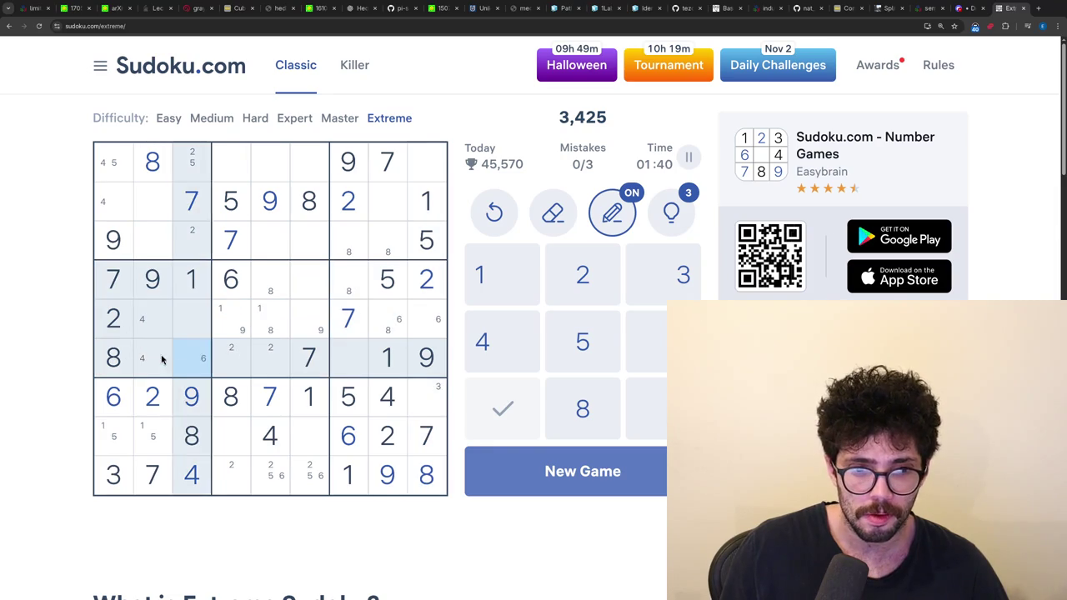
pyautogui.click(162, 359)
pyautogui.press('6')
# - Place a 3 in row 7, column 9
pyautogui.press('n')
pyautogui.click(423, 398)
pyautogui.press('3')
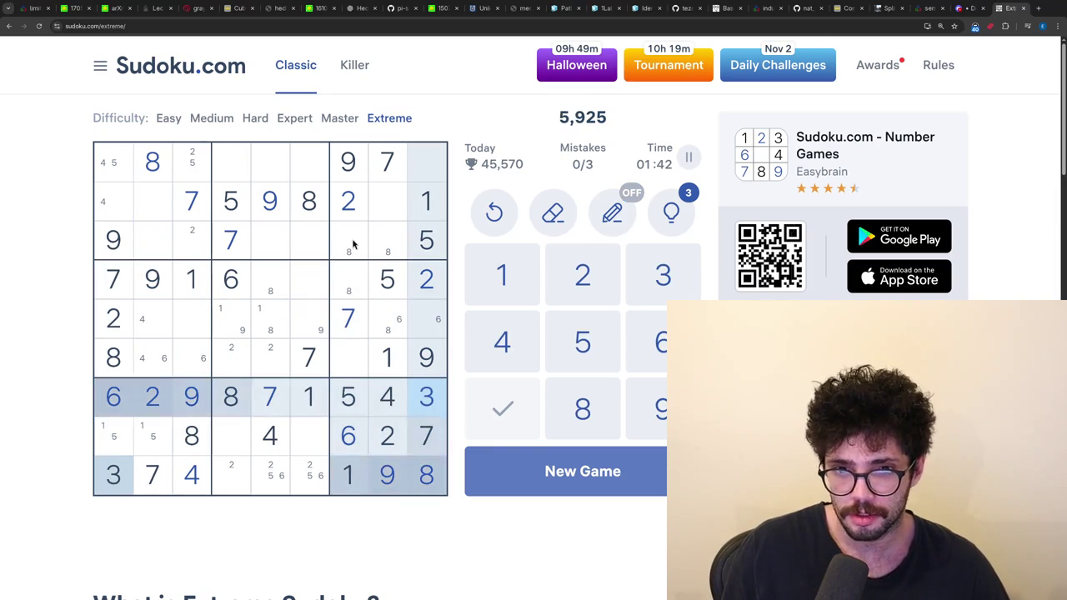
# - Pencil in 3 as a candidate at row 8, columns 4 and 6
pyautogui.press('n')
pyautogui.click(236, 446)
pyautogui.press('3')
pyautogui.click(297, 448)
pyautogui.press('3')
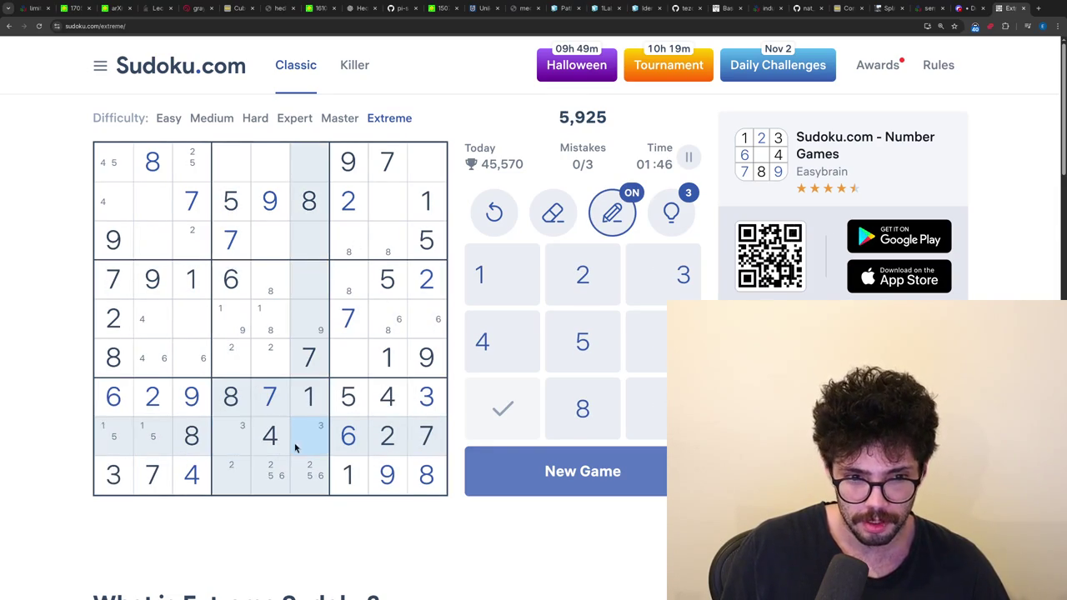
# - Place 2s in row 9, column 4 and row 6, column 5
pyautogui.press('n')
pyautogui.click(236, 473)
pyautogui.press('2')
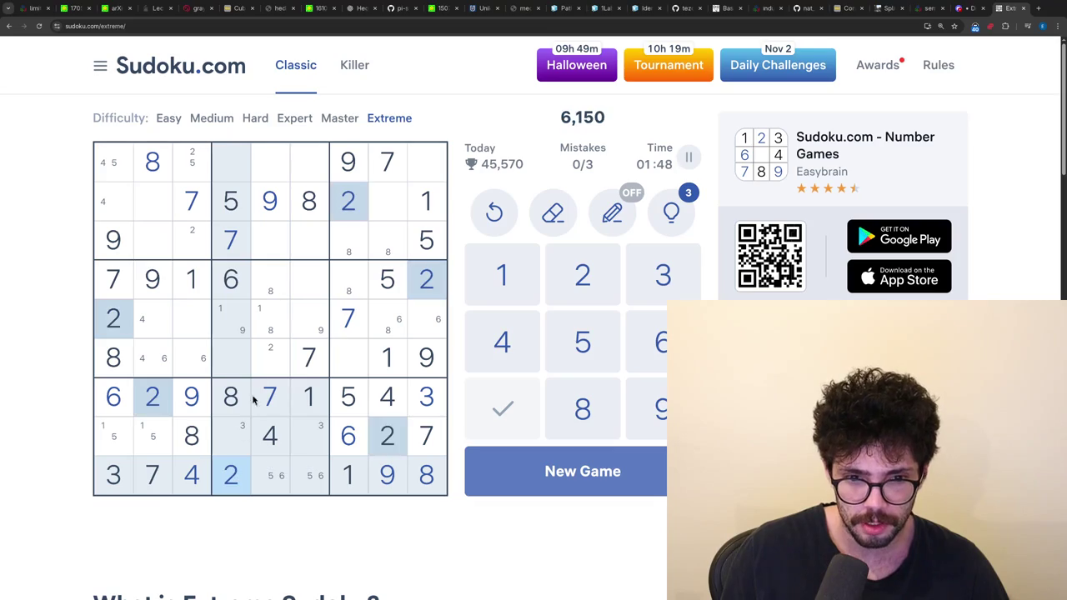
pyautogui.click(282, 367)
pyautogui.press('2')
# - Pencil in 2 as a candidate at rows 3 and 1 of column 6
pyautogui.press('n')
pyautogui.click(306, 239)
pyautogui.press('2')
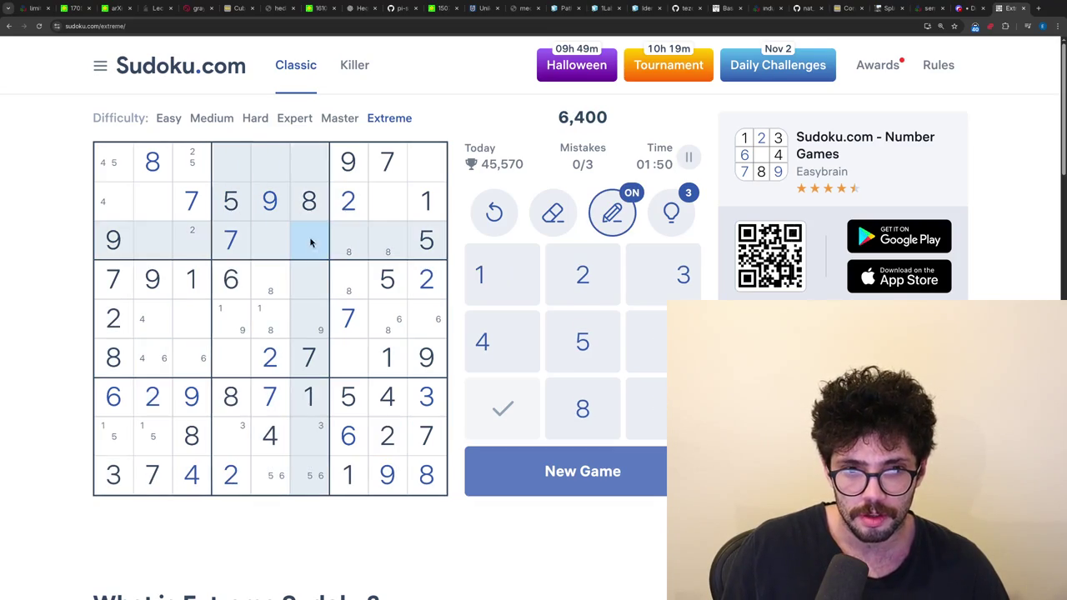
pyautogui.click(305, 167)
pyautogui.press('2')
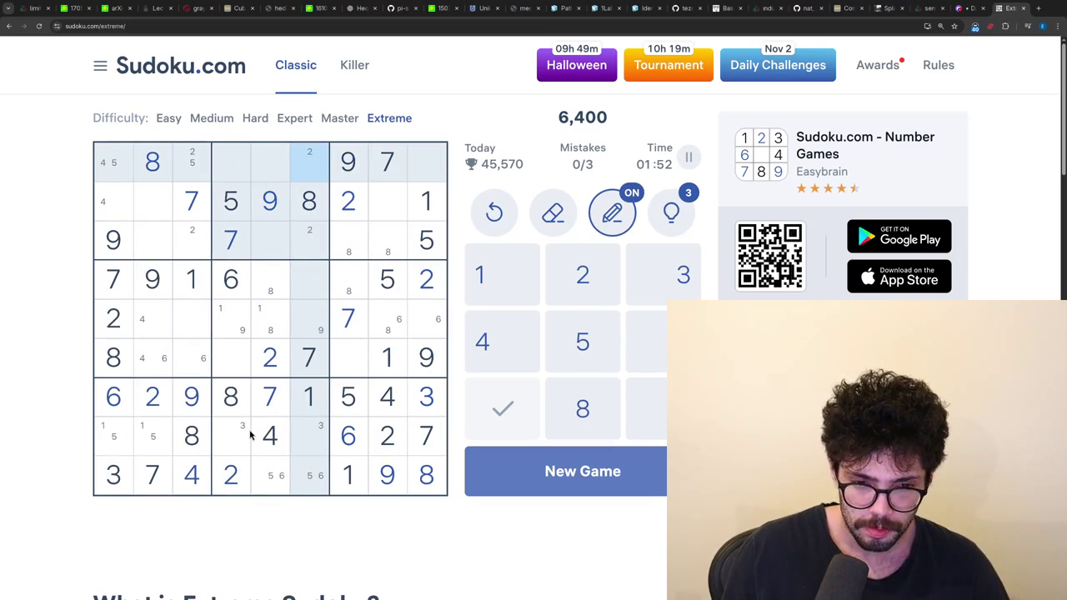
# - Pencil in 9 as a candidate at row 8, columns 4 and 6
pyautogui.click(193, 400)
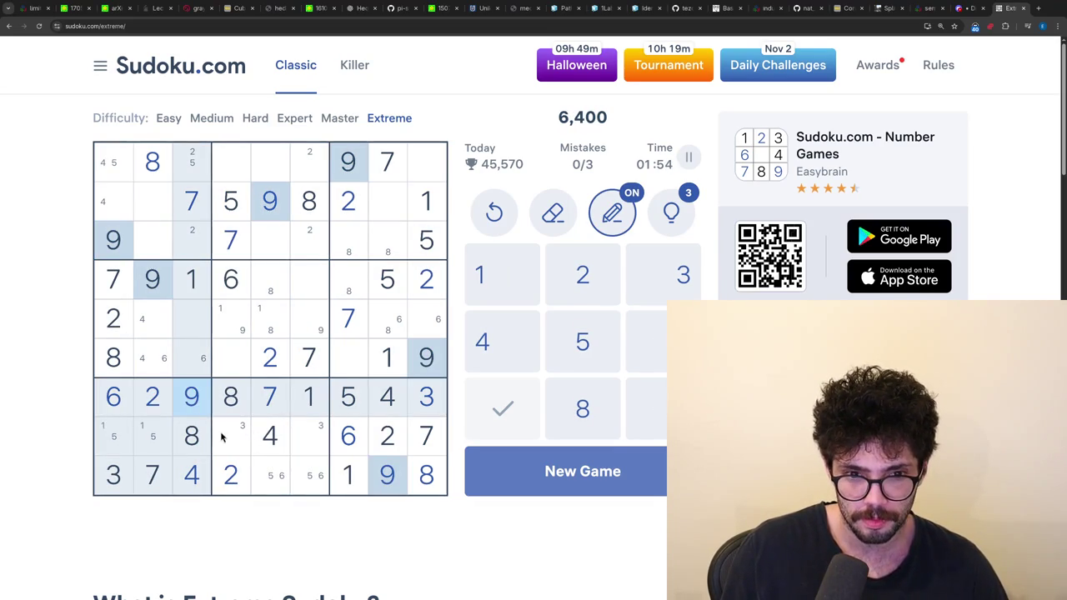
pyautogui.click(231, 435)
pyautogui.press('9')
pyautogui.click(310, 435)
pyautogui.press('9')
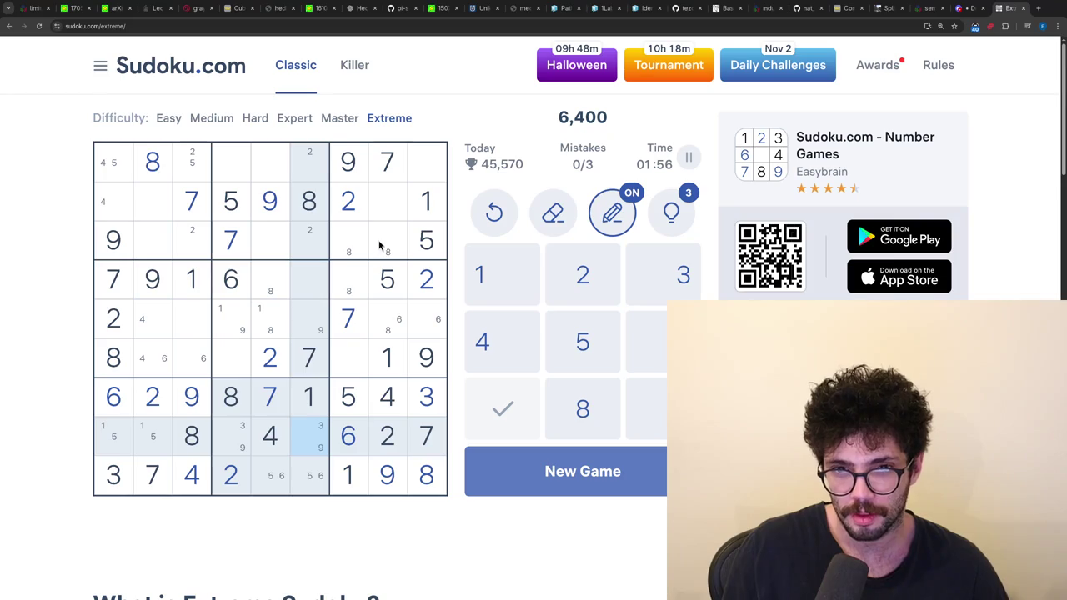
# - Pencil in 3 as a candidate at row 2, column 8 and row 3, column 8
pyautogui.click(425, 399)
pyautogui.click(388, 223)
pyautogui.press('3')
pyautogui.click(390, 204)
pyautogui.press('3')
pyautogui.click(352, 241)
pyautogui.press('3')
# - Pencil in 4 as a candidate at row 3, column 7 and row 1, column 9
pyautogui.click(392, 380)
pyautogui.click(350, 238)
pyautogui.press('4')
pyautogui.click(423, 157)
pyautogui.press('4')
pyautogui.click(389, 401)
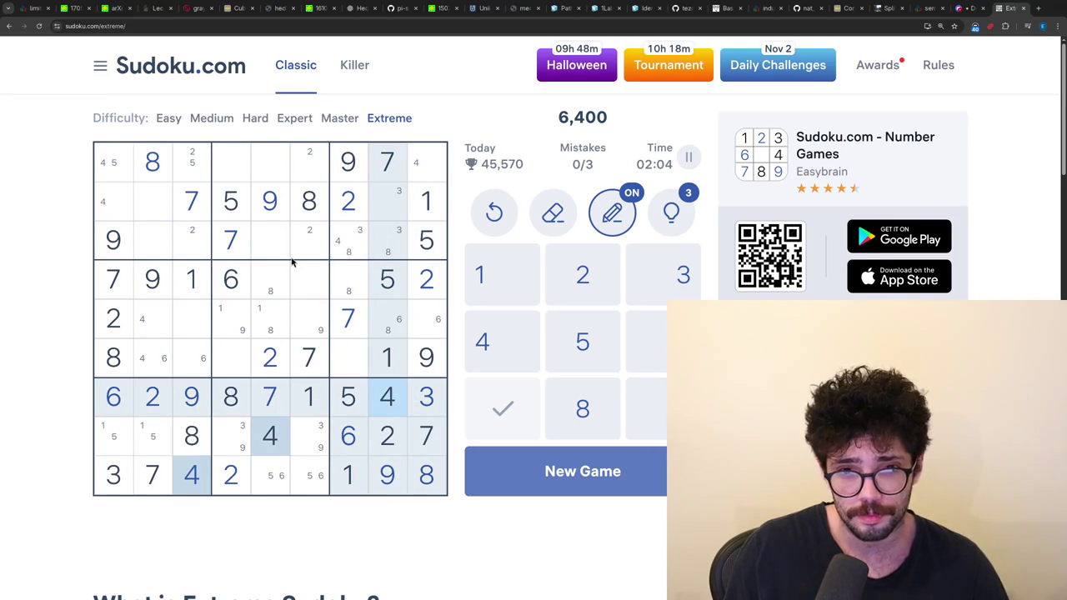
# - Place a 4 in row 2, column 1, then highlight the 3s, 6s and 4s
pyautogui.press('n')
pyautogui.click(116, 215)
pyautogui.press('4')
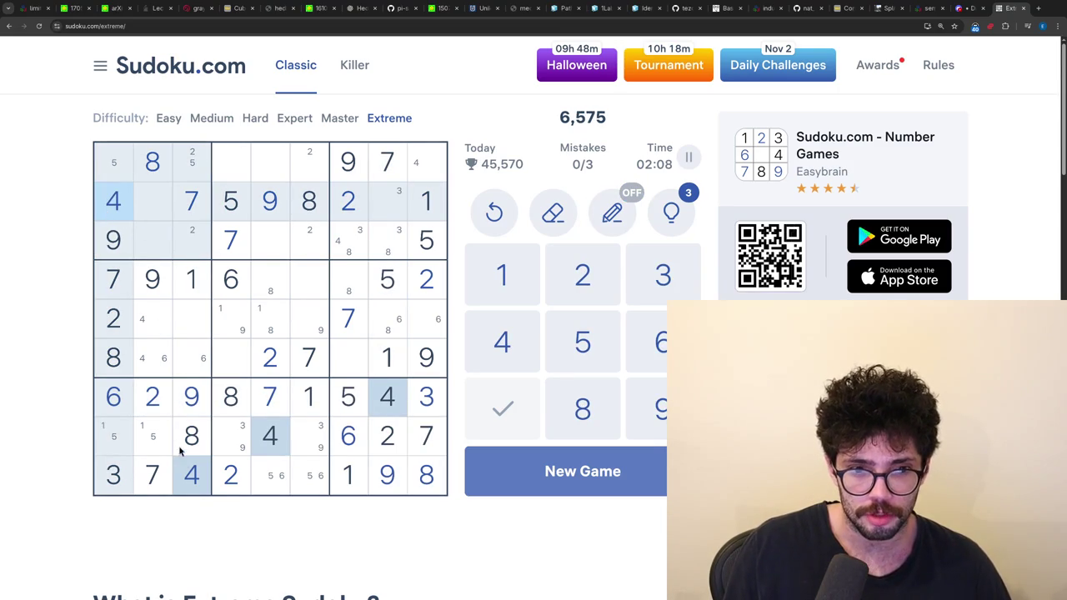
pyautogui.click(115, 477)
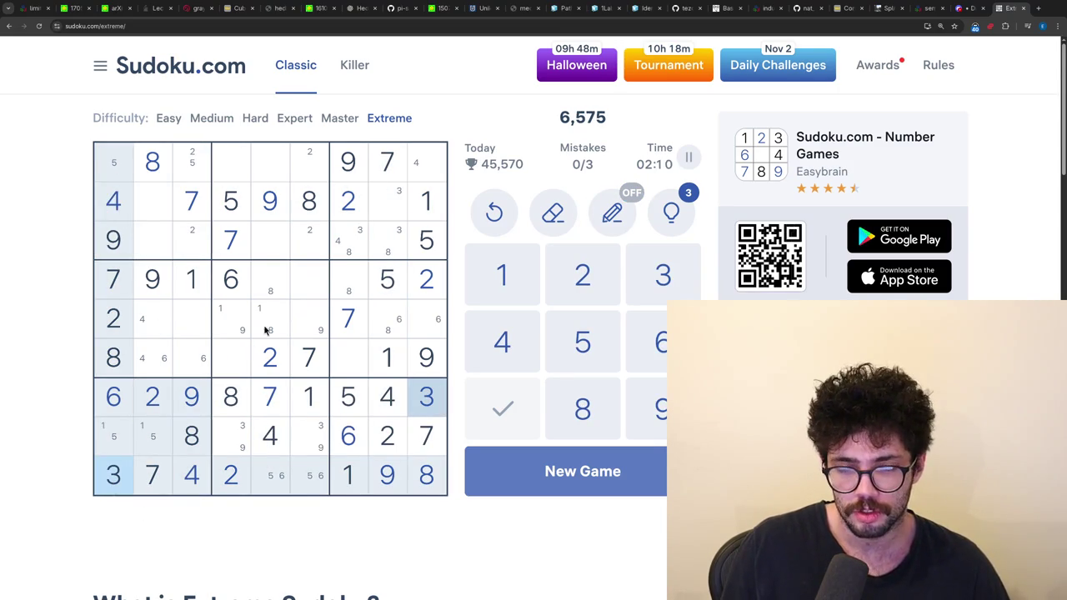
pyautogui.click(115, 399)
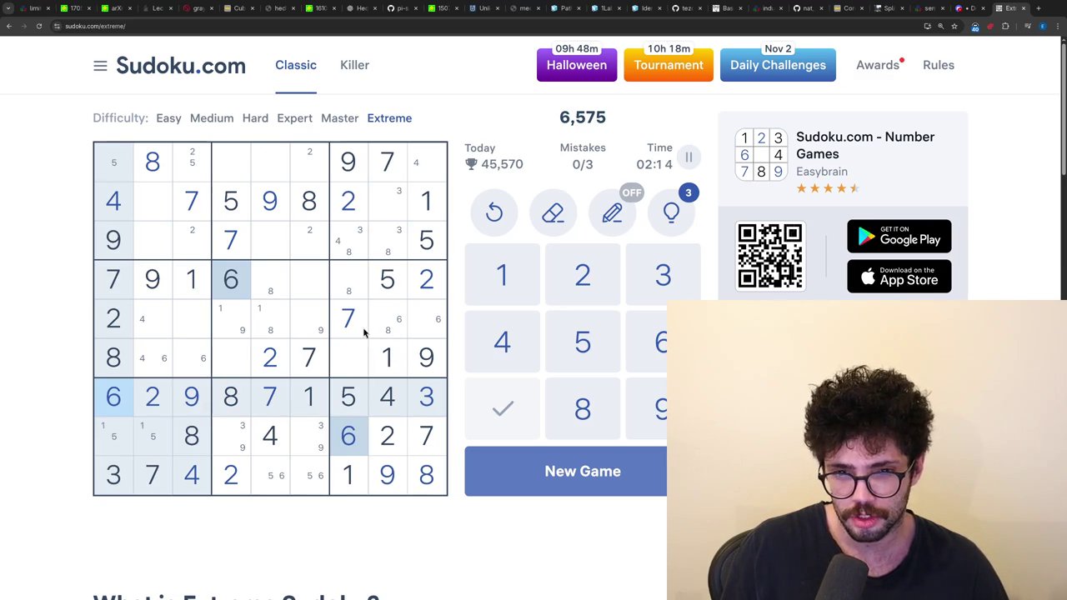
pyautogui.click(398, 407)
# - Pencil in 4 and 3 as candidates in the empty cells of rows 4–6, columns 7–9
pyautogui.press('n')
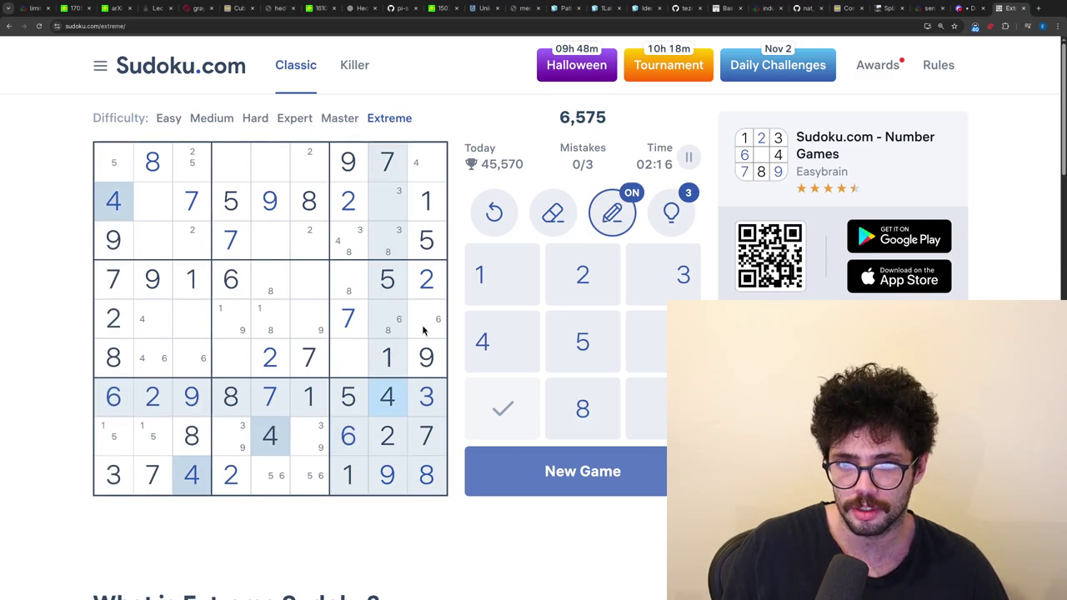
pyautogui.click(425, 329)
pyautogui.write('4')
pyautogui.click(355, 354)
pyautogui.write('4')
pyautogui.click(355, 287)
pyautogui.write('4')
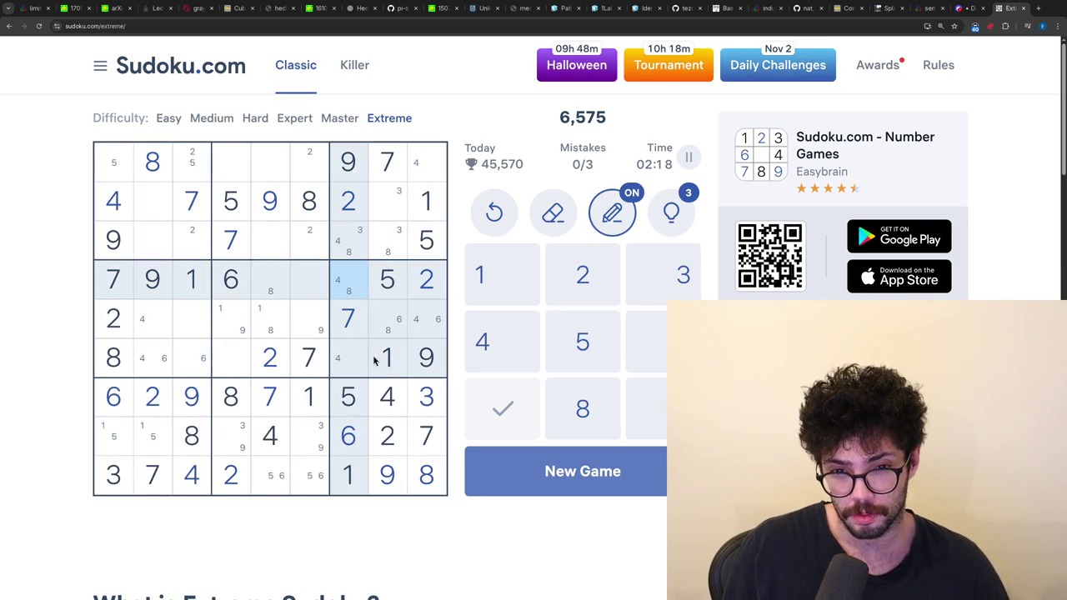
pyautogui.click(419, 408)
pyautogui.click(402, 331)
pyautogui.write('3')
pyautogui.click(354, 360)
pyautogui.write('3')
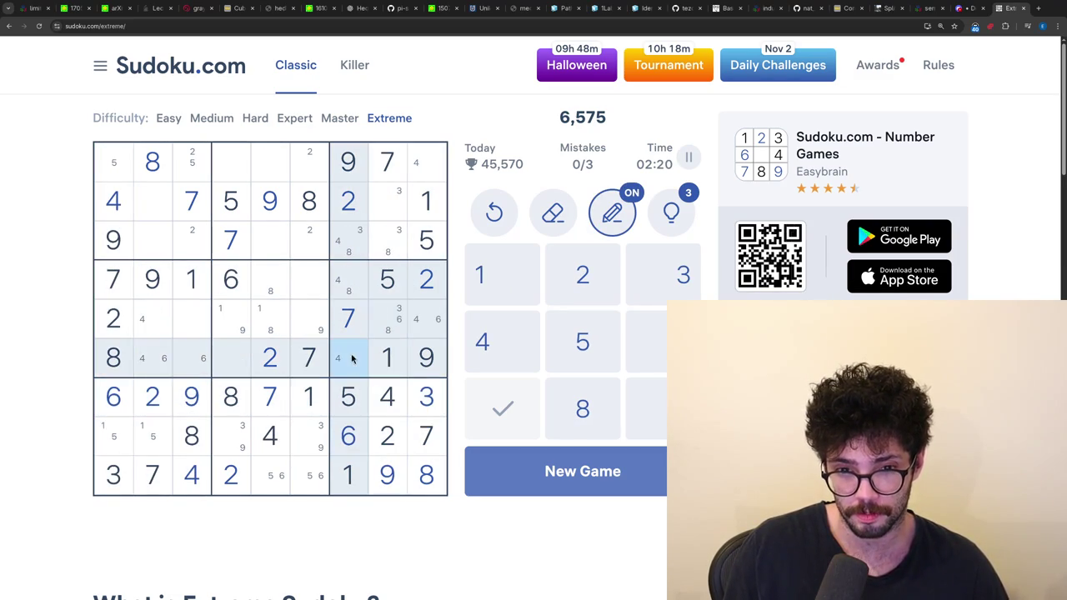
pyautogui.click(353, 283)
pyautogui.write('3')
# - Check the 4s, 3s and 5s, then note 5 as a candidate in r5c5, r5c6 and r6c2
pyautogui.click(401, 395)
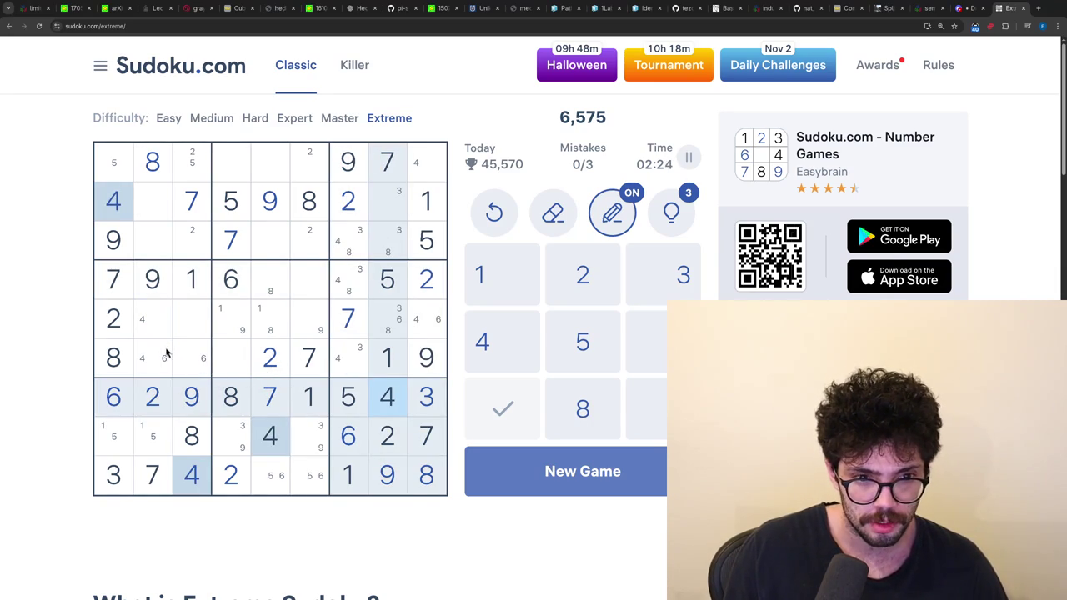
pyautogui.click(108, 490)
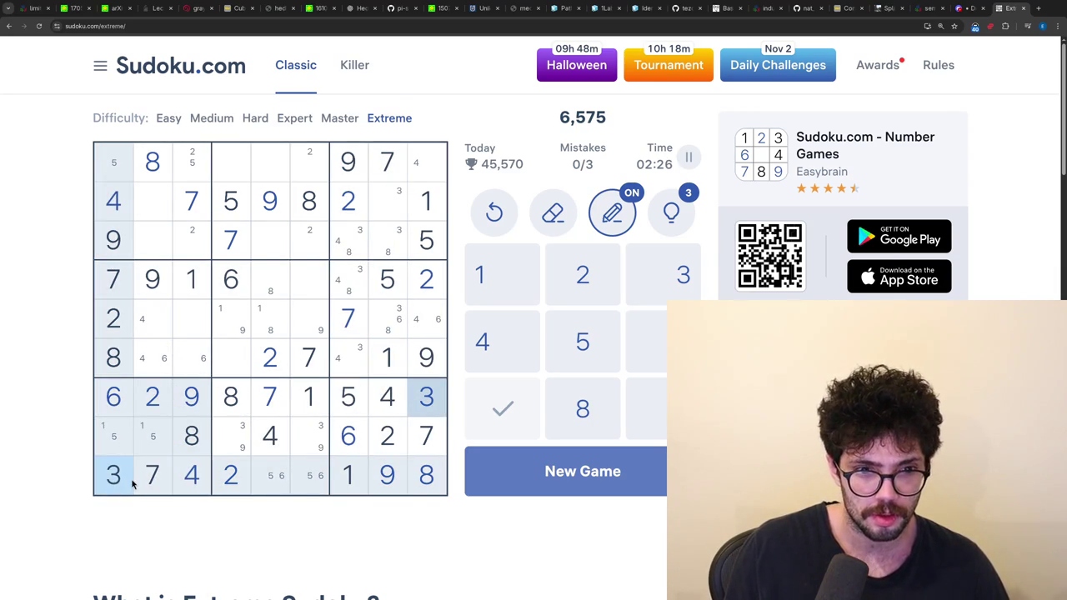
pyautogui.click(359, 401)
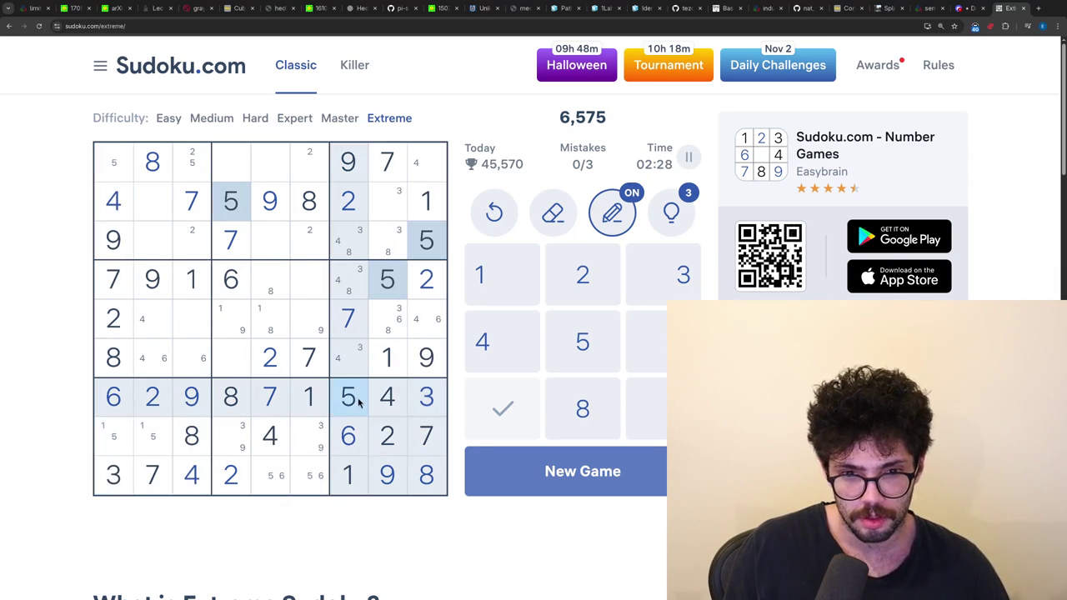
pyautogui.click(263, 325)
pyautogui.press('5')
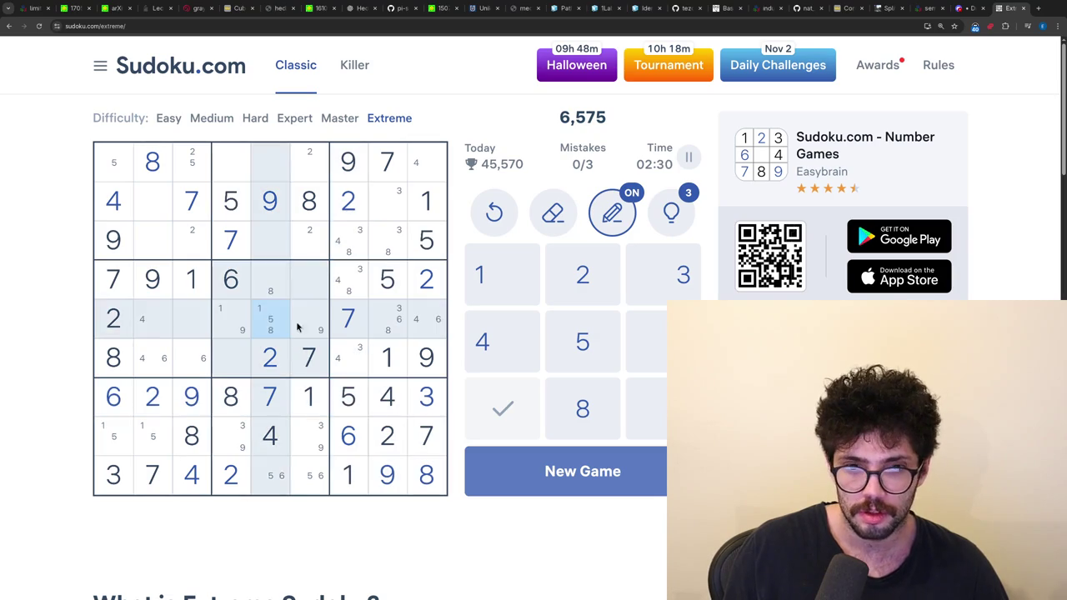
pyautogui.click(309, 323)
pyautogui.press('5')
pyautogui.click(167, 357)
pyautogui.press('5')
pyautogui.press('n')
# - Place a 4 in row 5, column 2 and a 3 in row 5, column 3
pyautogui.click(137, 320)
pyautogui.press('4')
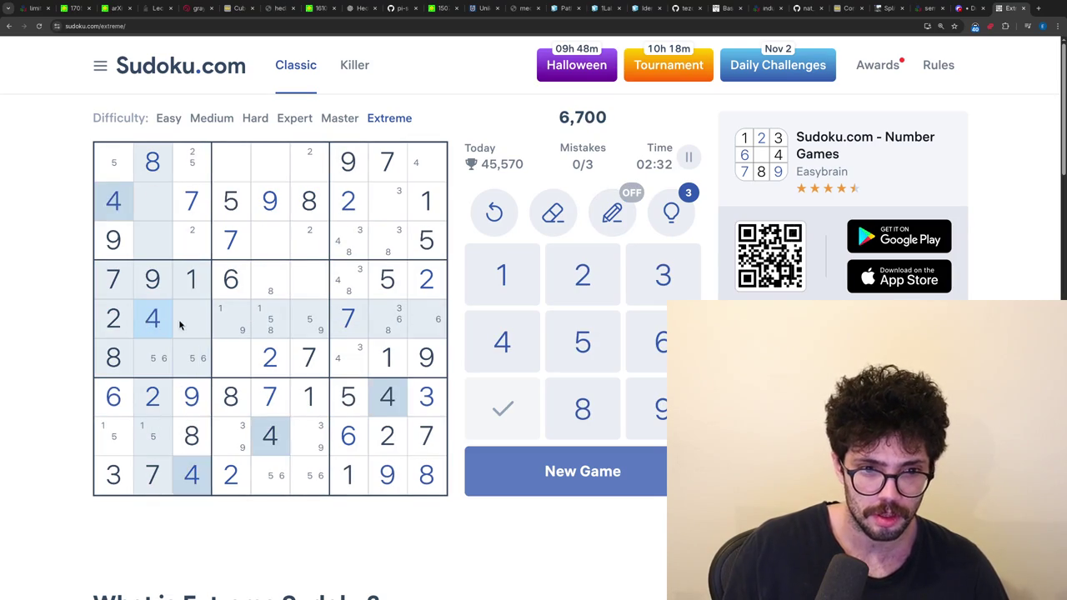
pyautogui.click(184, 322)
pyautogui.press('3')
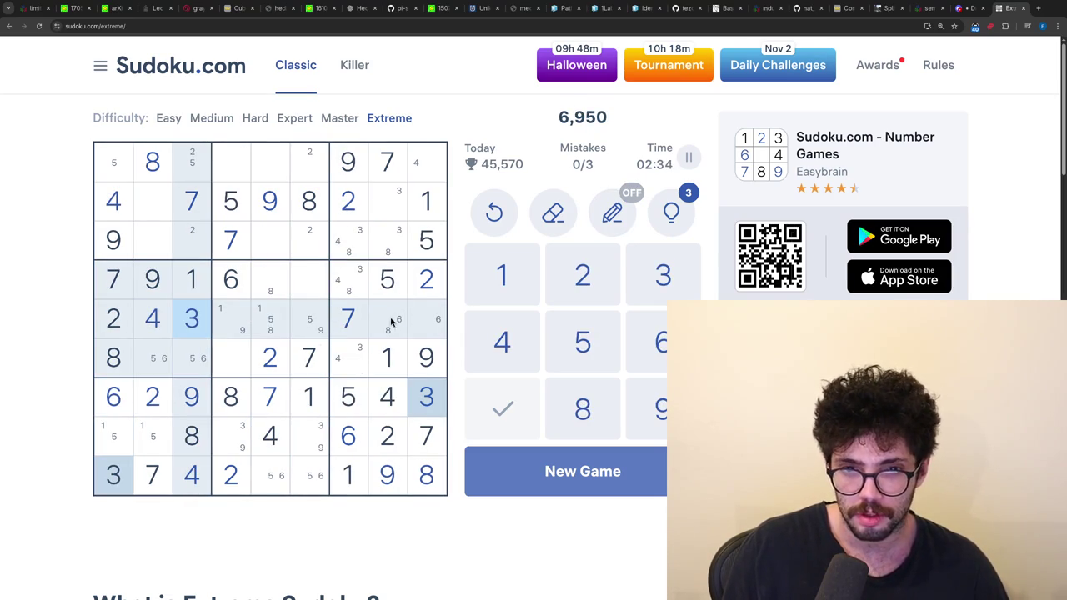
pyautogui.press('n')
pyautogui.click(359, 246)
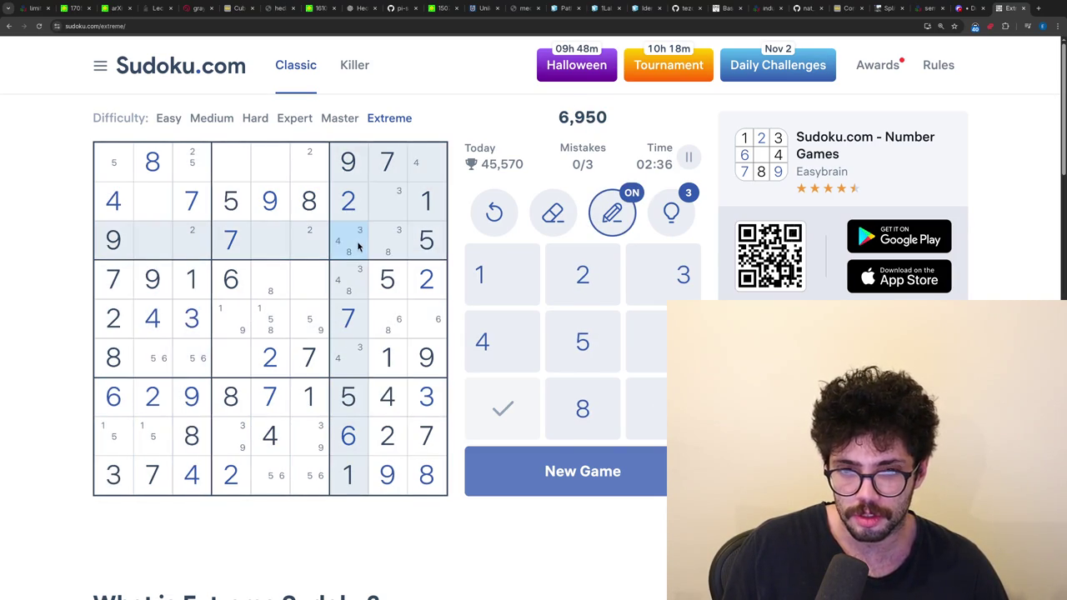
pyautogui.press('n')
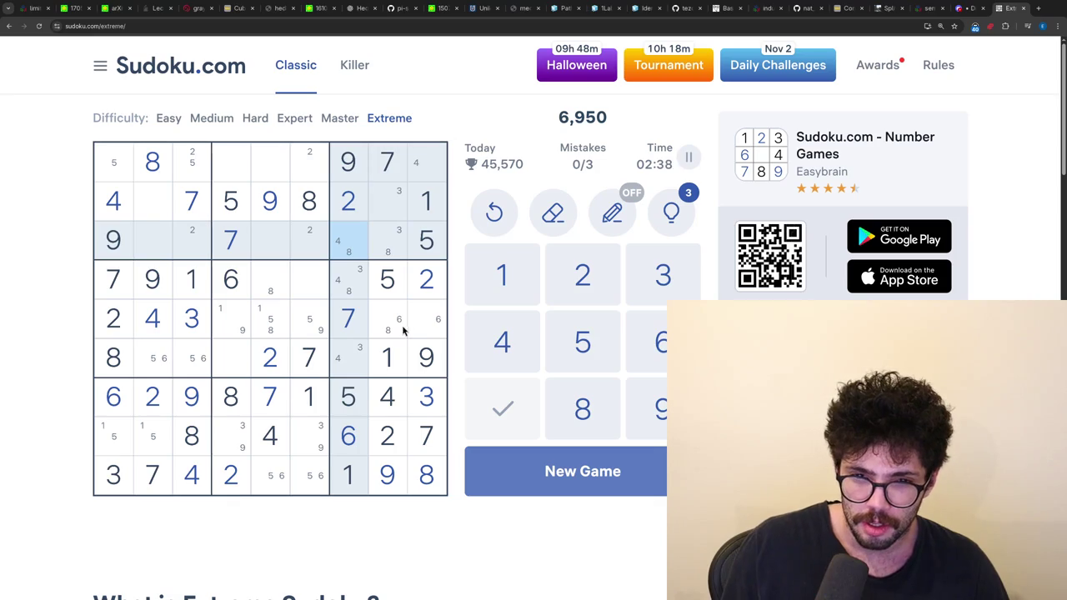
# - Fill 6 in r5c9, 8 in r5c8 and 8 in r3c7
pyautogui.click(430, 330)
pyautogui.write('6')
pyautogui.click(387, 320)
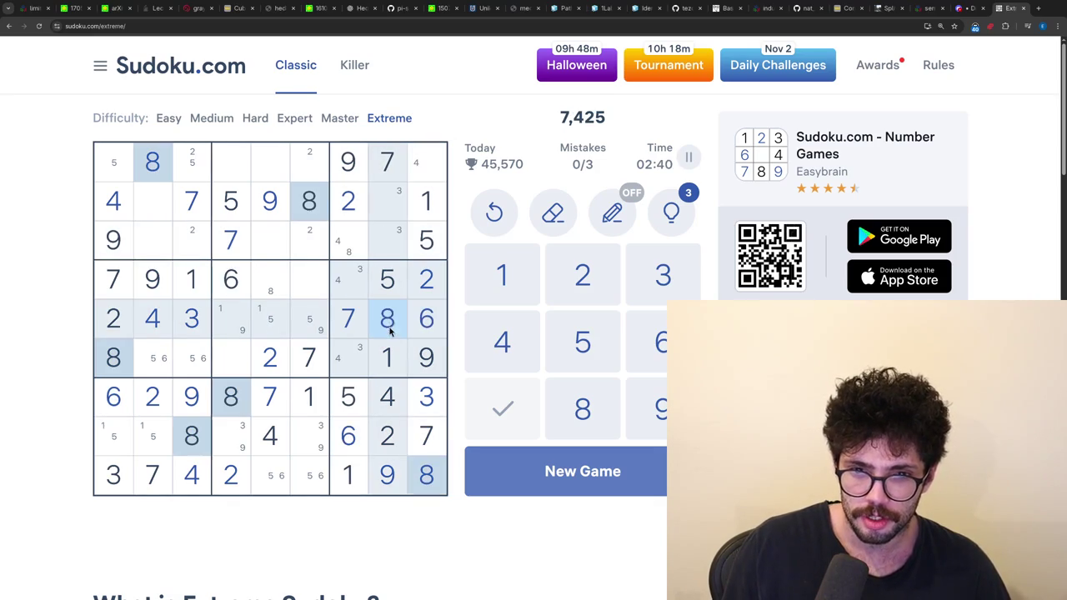
pyautogui.write('8')
pyautogui.click(351, 250)
pyautogui.write('8')
# - Fill 4 in r1c9 and r3c6, and 2 in r1c6 and r3c3
pyautogui.click(417, 173)
pyautogui.write('4')
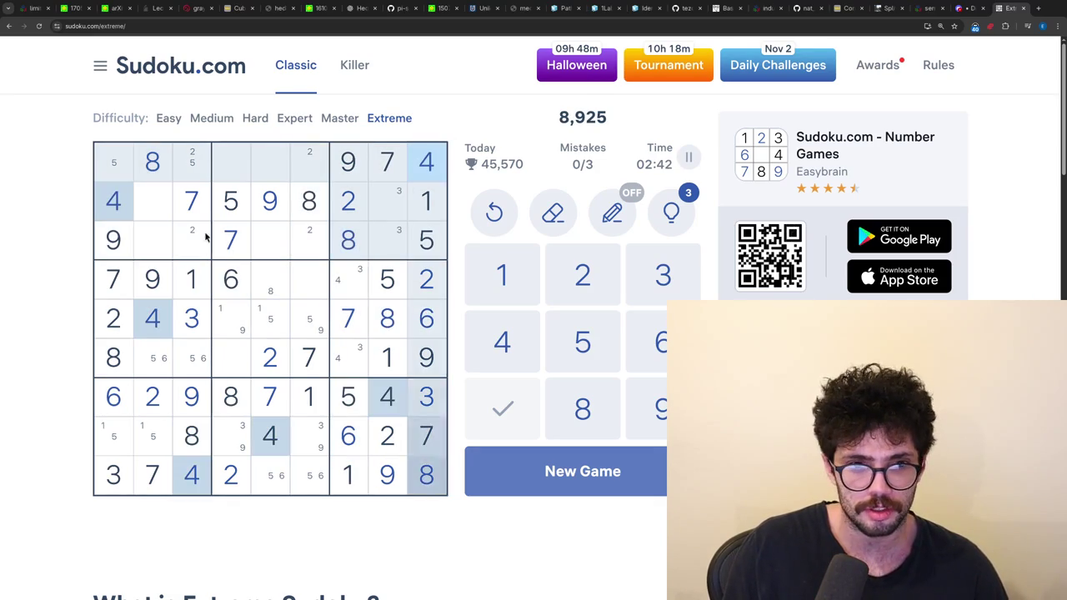
pyautogui.click(303, 237)
pyautogui.write('4')
pyautogui.click(304, 160)
pyautogui.write('2')
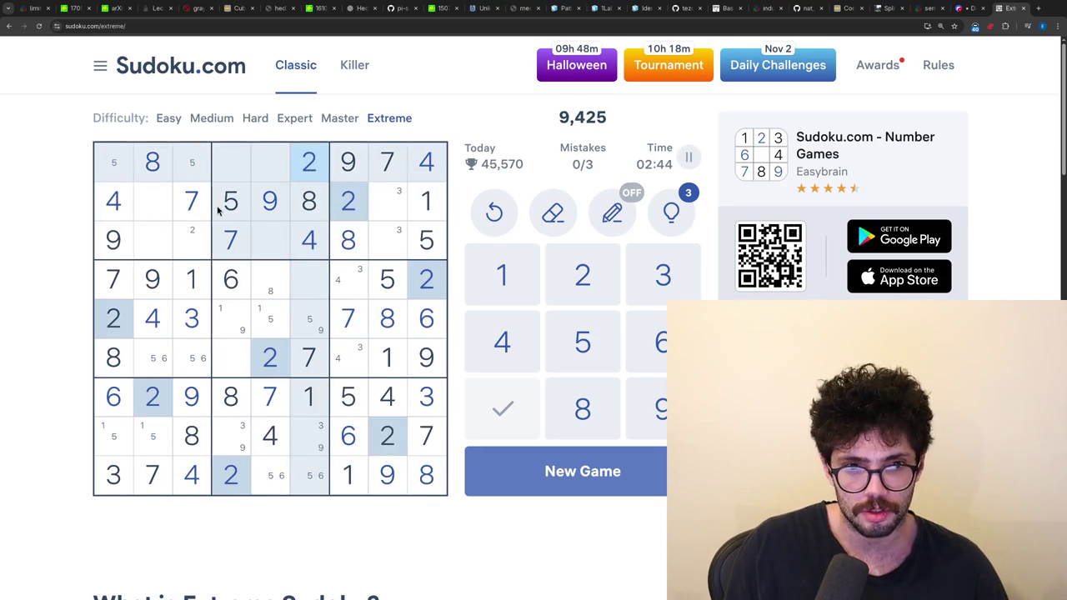
pyautogui.click(203, 238)
pyautogui.write('2')
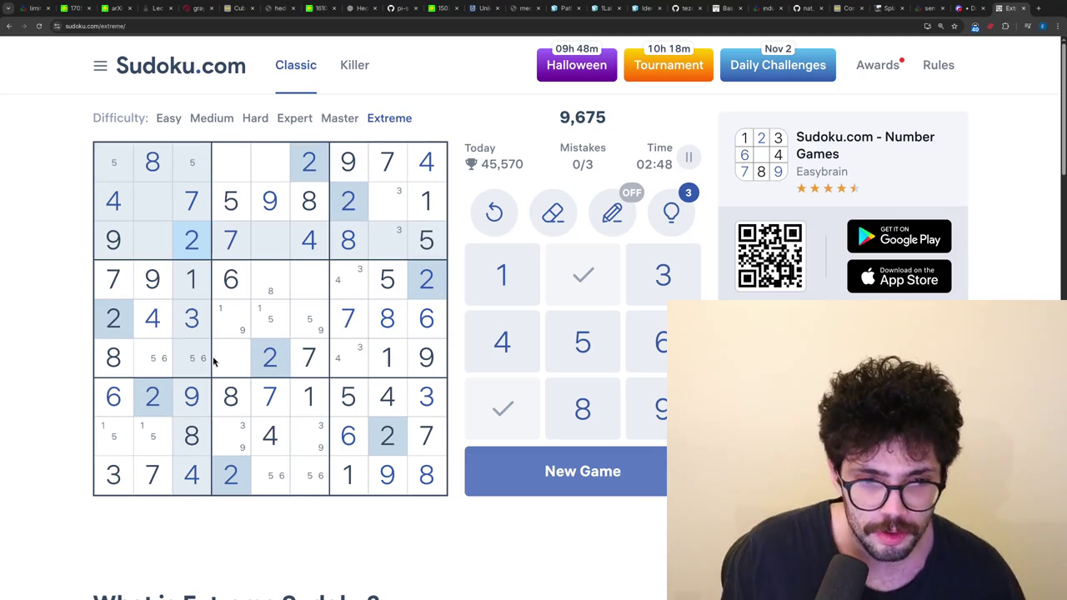
# - Check the 6s, 5s and 1s, then pencil 1 as a candidate in r3c2 and the top-left cell
pyautogui.click(425, 318)
pyautogui.press('n')
pyautogui.press('n')
pyautogui.click(404, 288)
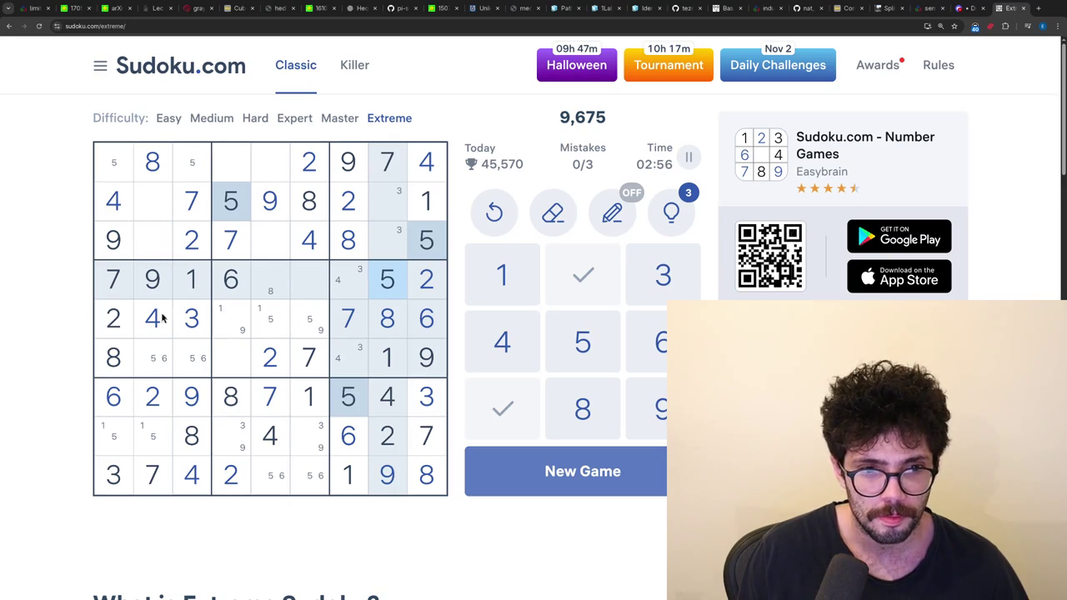
pyautogui.click(183, 281)
pyautogui.press('n')
pyautogui.click(153, 240)
pyautogui.press('1')
pyautogui.press('Up')
pyautogui.press('Up')
pyautogui.press('Left')
pyautogui.press('1')
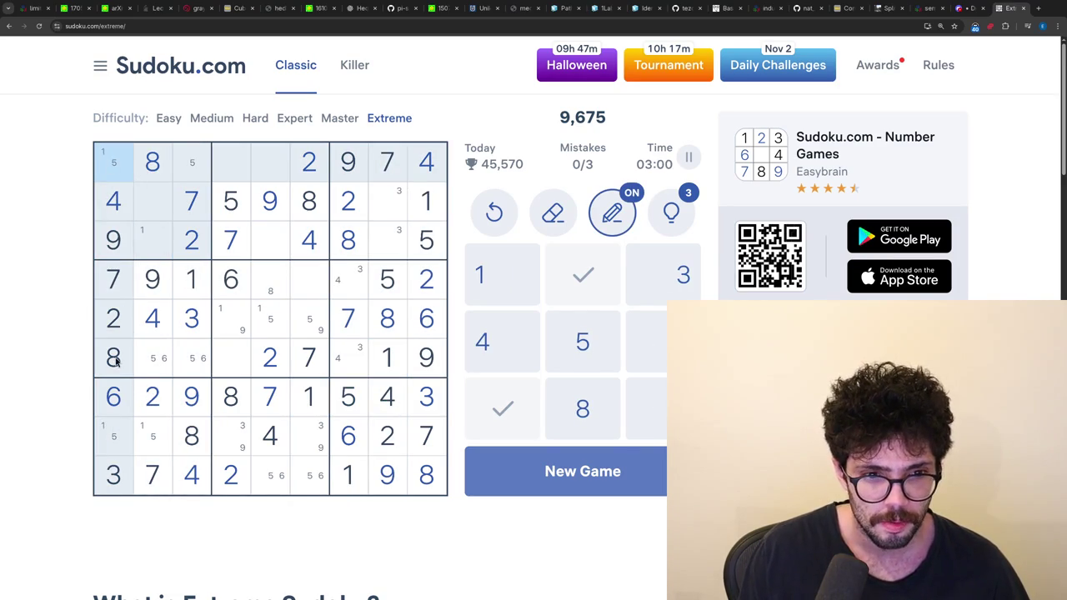
# - Pencil 3 as a candidate in r2c2, r3c2, r1c4 and r1c5
pyautogui.click(187, 321)
pyautogui.click(159, 213)
pyautogui.press('3')
pyautogui.click(159, 233)
pyautogui.press('3')
pyautogui.click(198, 327)
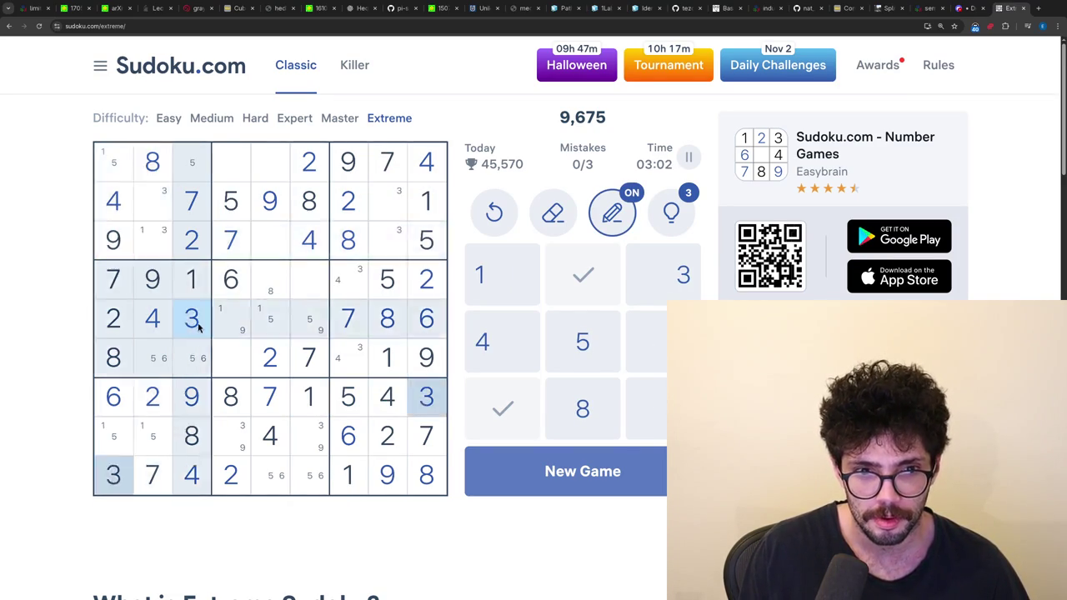
pyautogui.click(236, 162)
pyautogui.press('3')
pyautogui.click(269, 171)
pyautogui.press('3')
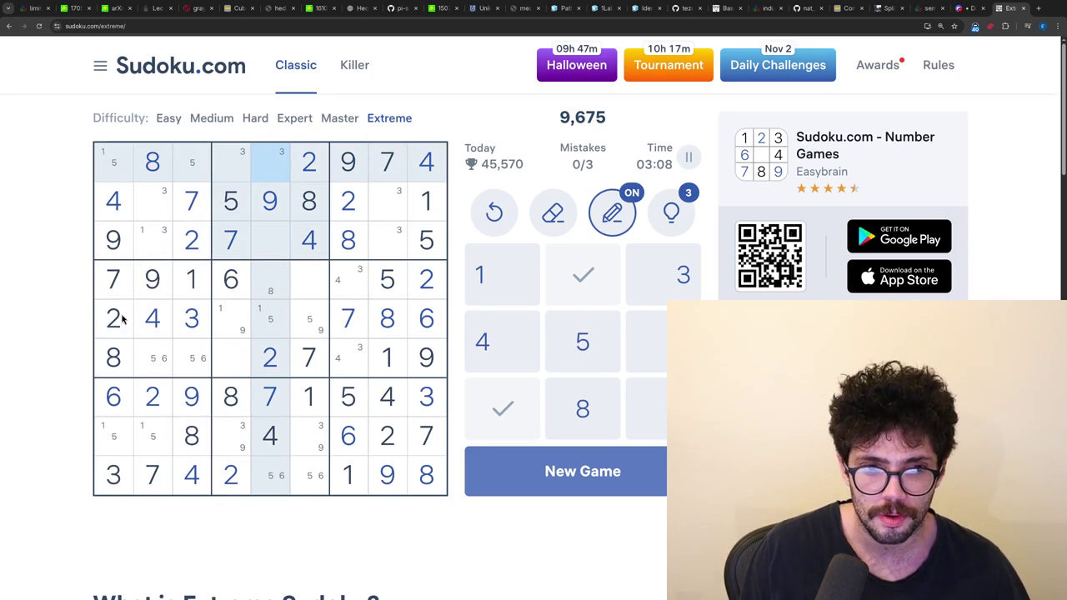
# - Pencil 6 as a candidate in r3c5 and r1c5
pyautogui.click(122, 404)
pyautogui.click(271, 243)
pyautogui.press('6')
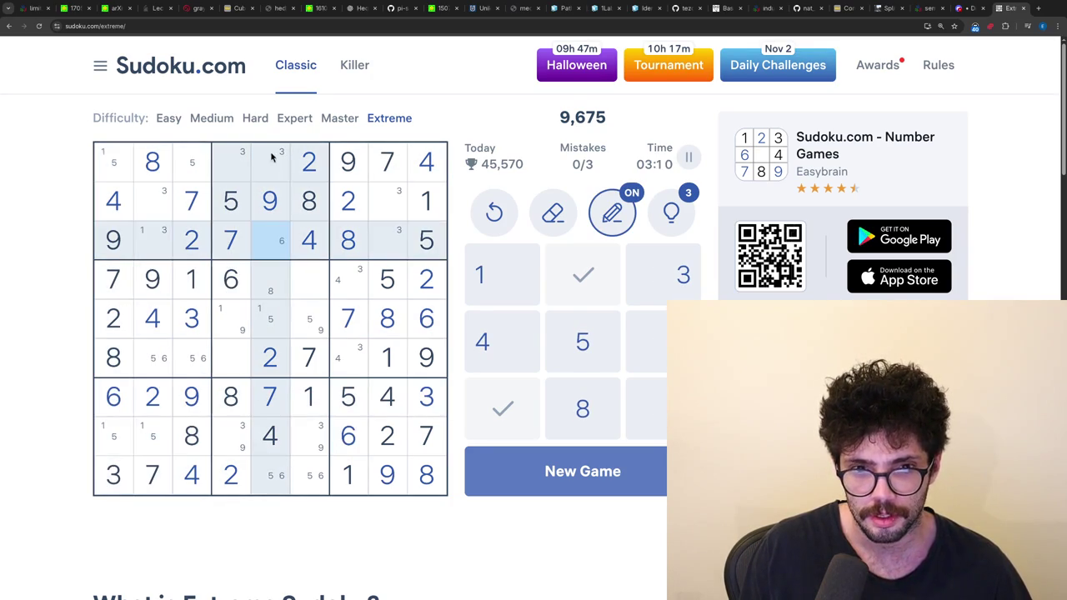
pyautogui.click(272, 161)
pyautogui.press('6')
pyautogui.press('n')
# - Place 6 in r9c6, 5 in r5c6, 9 in r5c4, 1 in r5c5 and 8 in r4c5
pyautogui.click(308, 475)
pyautogui.press('6')
pyautogui.click(269, 475)
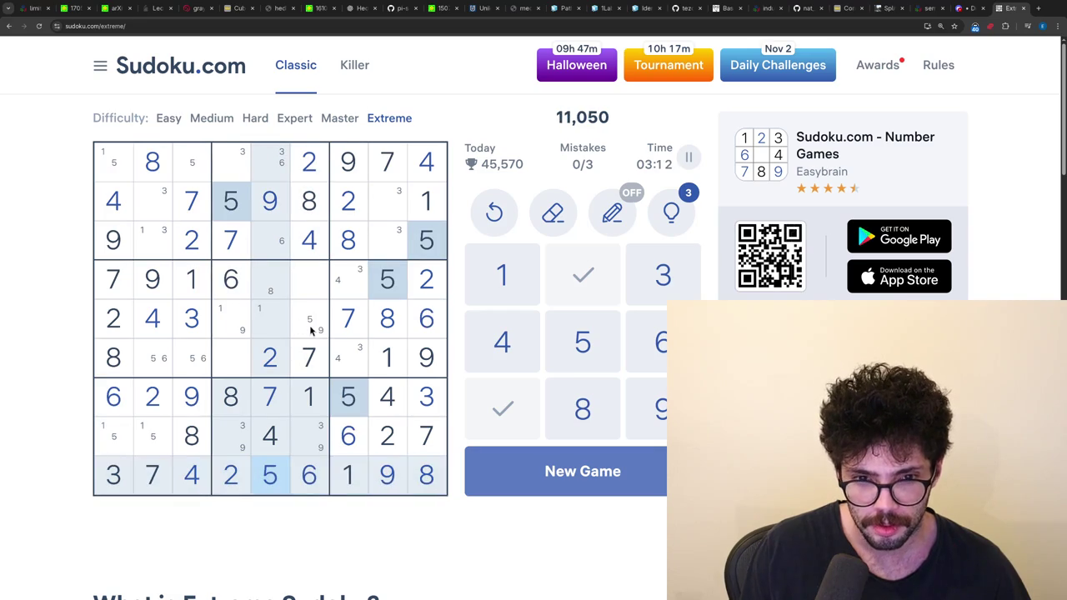
pyautogui.click(309, 325)
pyautogui.press('5')
pyautogui.click(239, 328)
pyautogui.press('9')
pyautogui.click(269, 326)
pyautogui.press('1')
pyautogui.click(269, 279)
pyautogui.press('8')
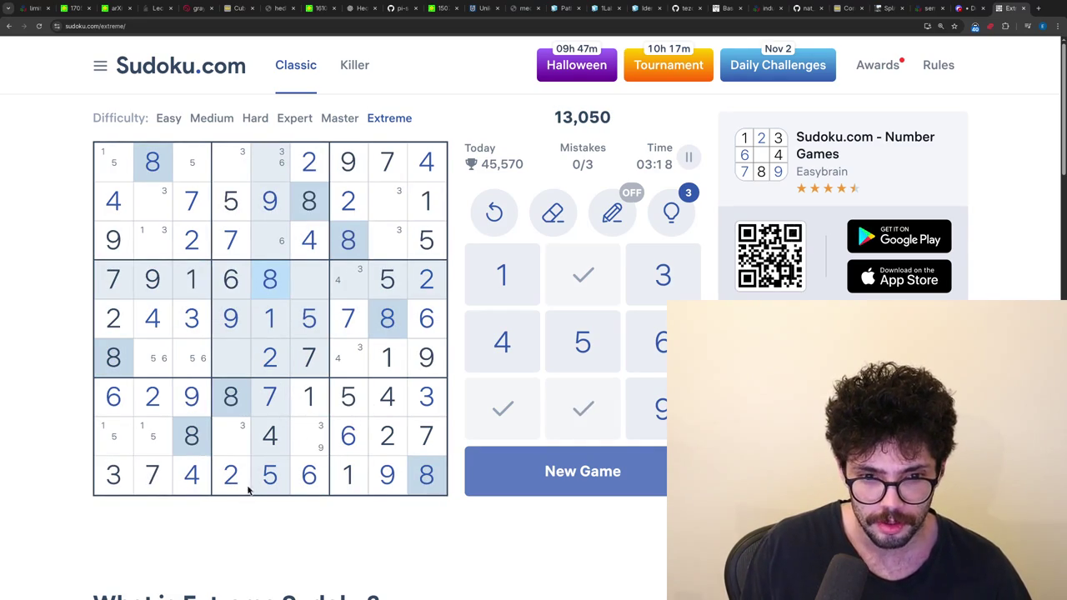
# - Place 3 in r8c4, 3 in r1c5, 6 in r3c5, 9 in r8c6 and 1 in r1c4
pyautogui.click(274, 441)
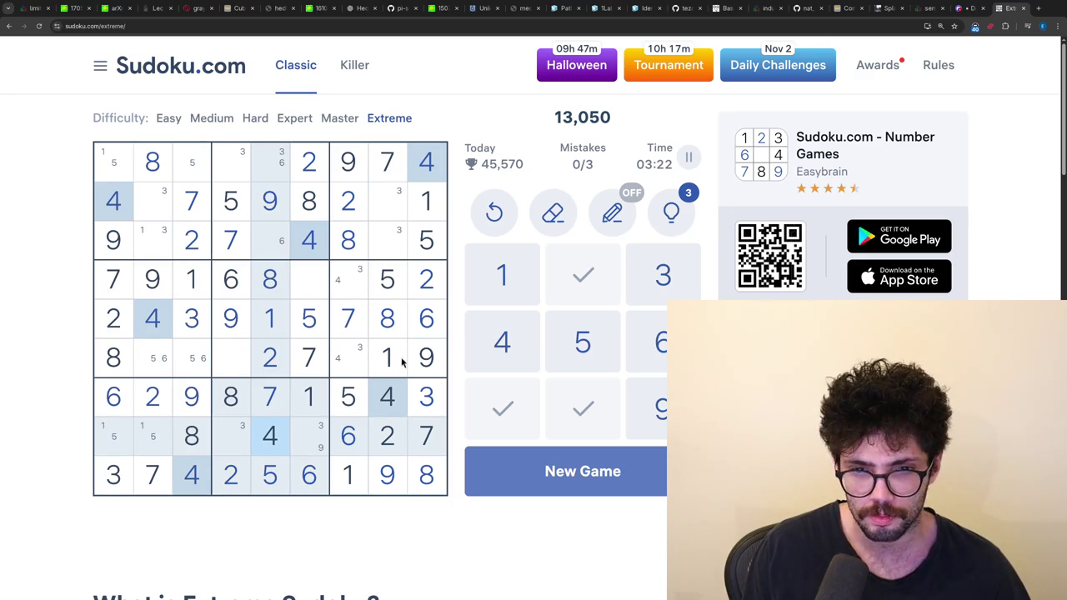
pyautogui.click(400, 295)
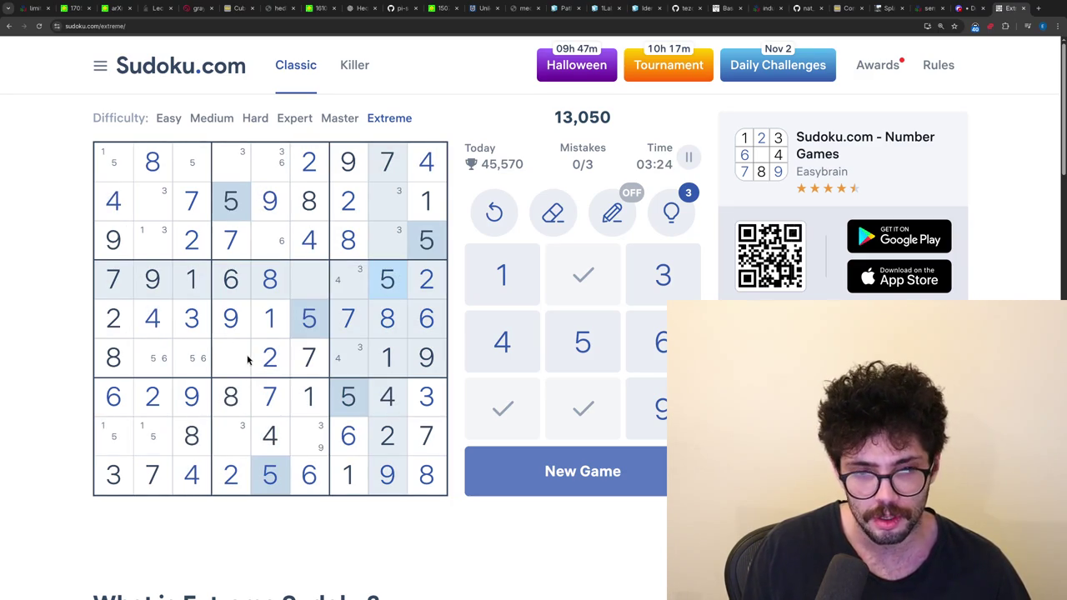
pyautogui.click(240, 429)
pyautogui.press('3')
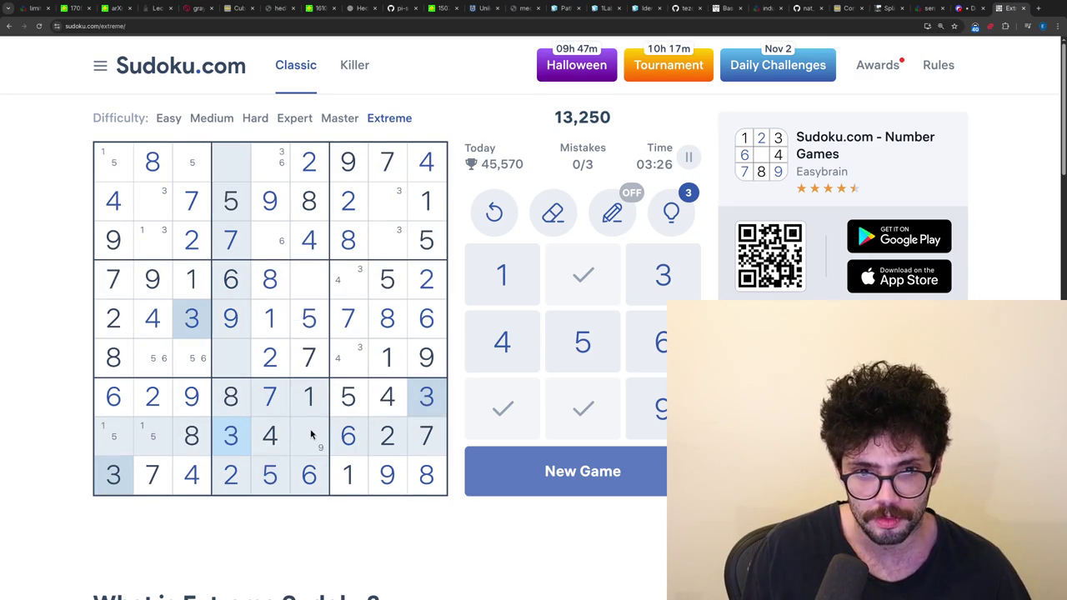
pyautogui.click(274, 162)
pyautogui.press('3')
pyautogui.click(277, 239)
pyautogui.press('6')
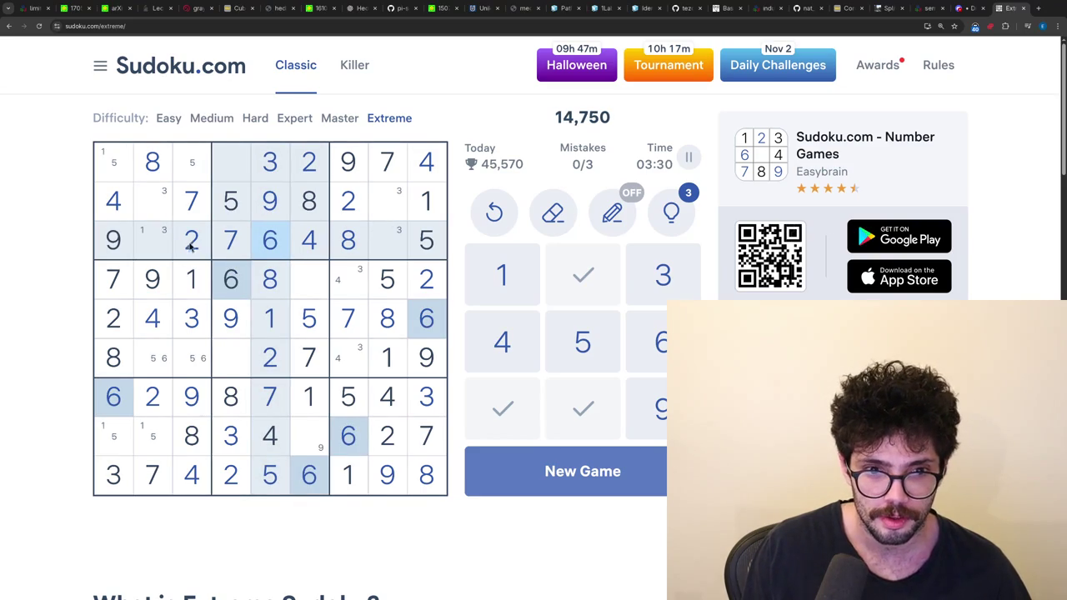
pyautogui.click(310, 429)
pyautogui.press('9')
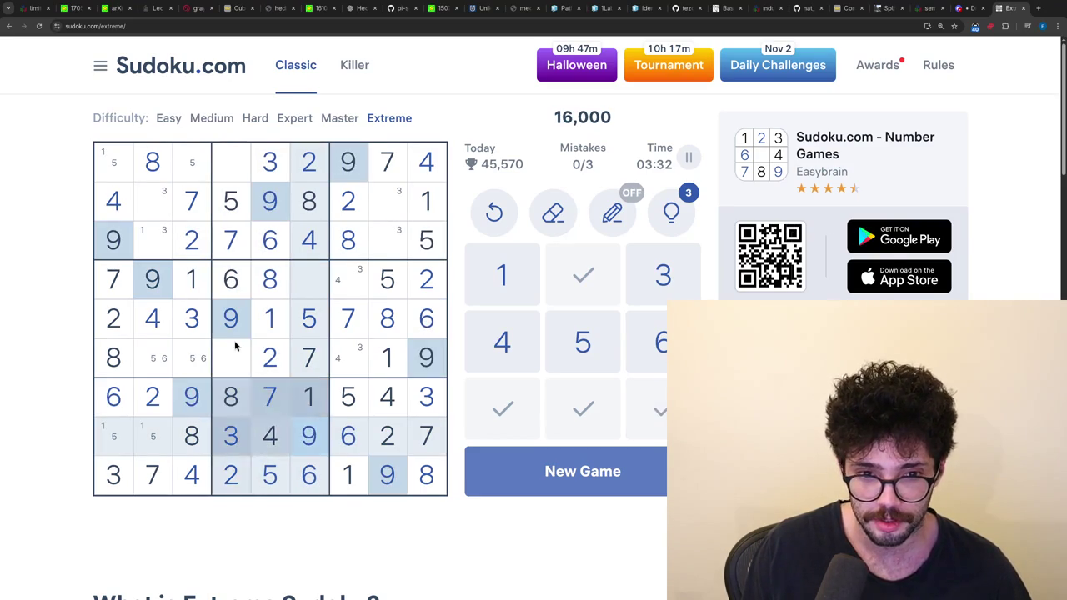
pyautogui.click(231, 160)
pyautogui.press('1')
# - Place 1 in r3c2, 3 in r2c2, 3 in r3c8, 6 in r2c8 and 6 in r1c3
pyautogui.click(152, 240)
pyautogui.press('1')
pyautogui.click(153, 200)
pyautogui.press('3')
pyautogui.click(386, 240)
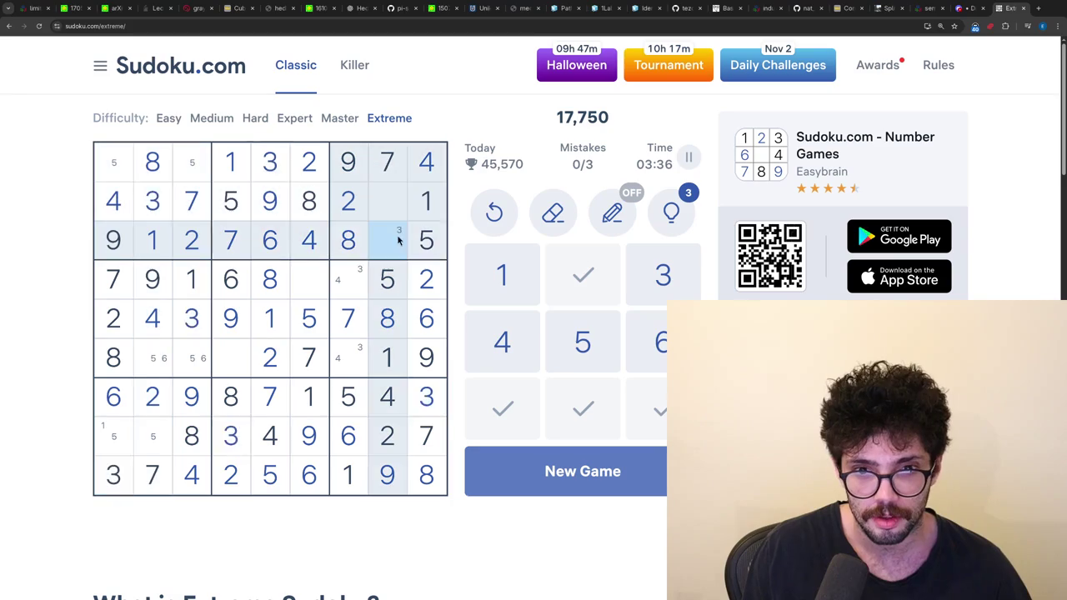
pyautogui.press('3')
pyautogui.click(386, 210)
pyautogui.press('6')
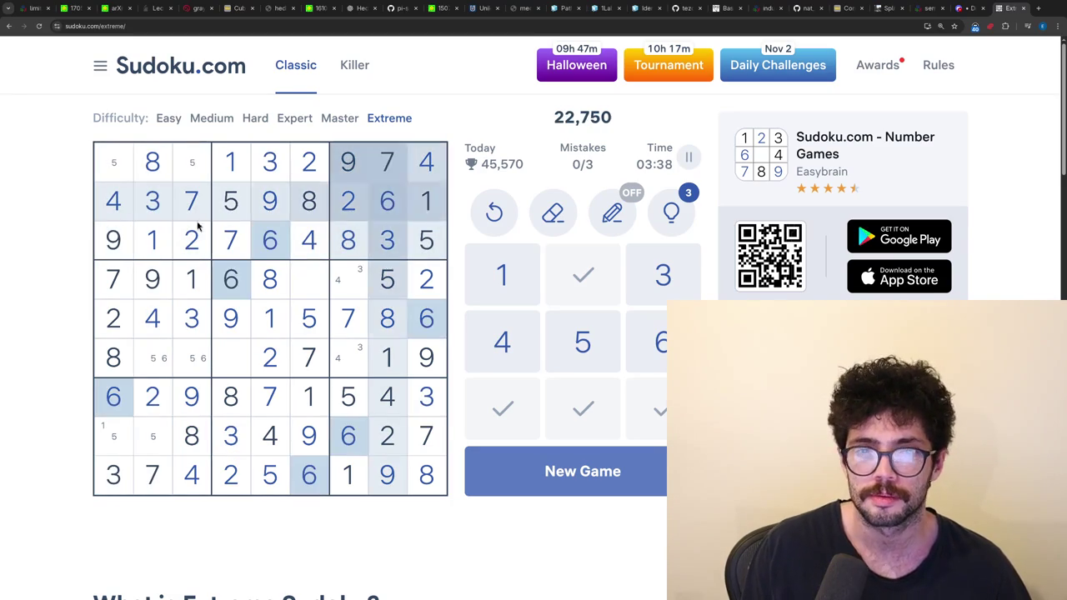
pyautogui.click(190, 162)
pyautogui.press('6')
# - Place 5 in r1c1, 6 in r6c2, 5 in r6c3, 5 in r8c2 and 1 in r8c1
pyautogui.click(129, 171)
pyautogui.press('5')
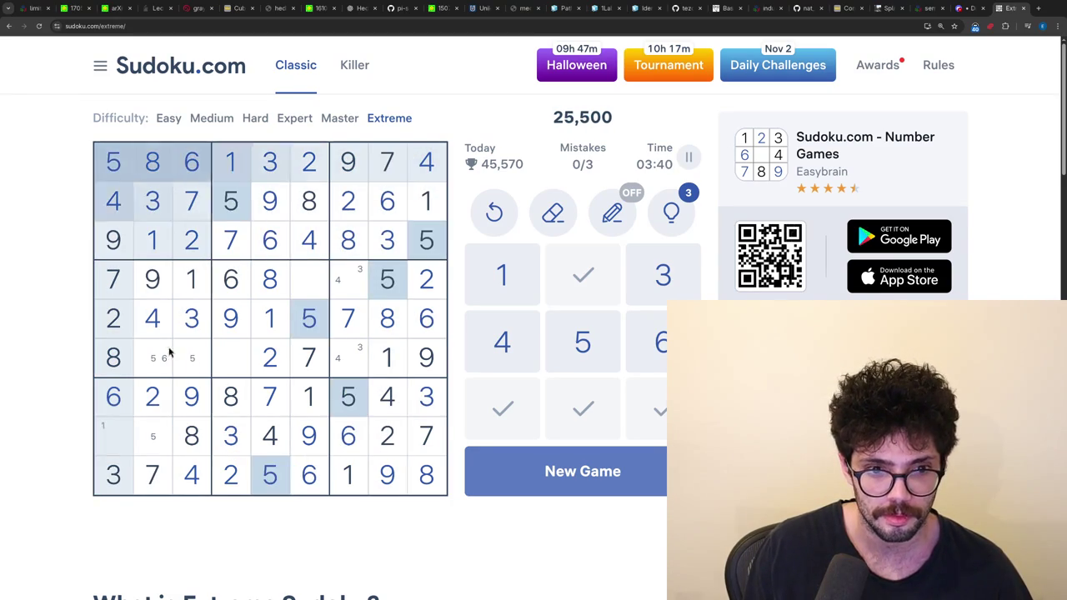
pyautogui.click(153, 357)
pyautogui.press('6')
pyautogui.click(192, 356)
pyautogui.press('5')
pyautogui.click(152, 435)
pyautogui.press('5')
pyautogui.click(104, 446)
pyautogui.press('1')
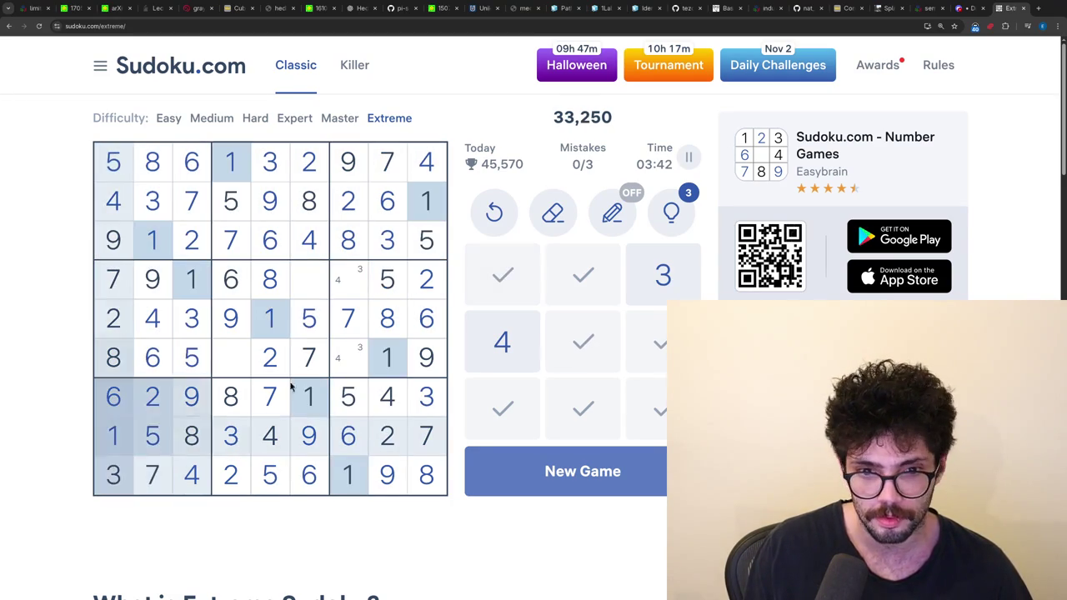
# - Complete the puzzle by filling the last four cells with 3, 3, 4 and 4
pyautogui.click(195, 331)
pyautogui.click(308, 279)
pyautogui.press('3')
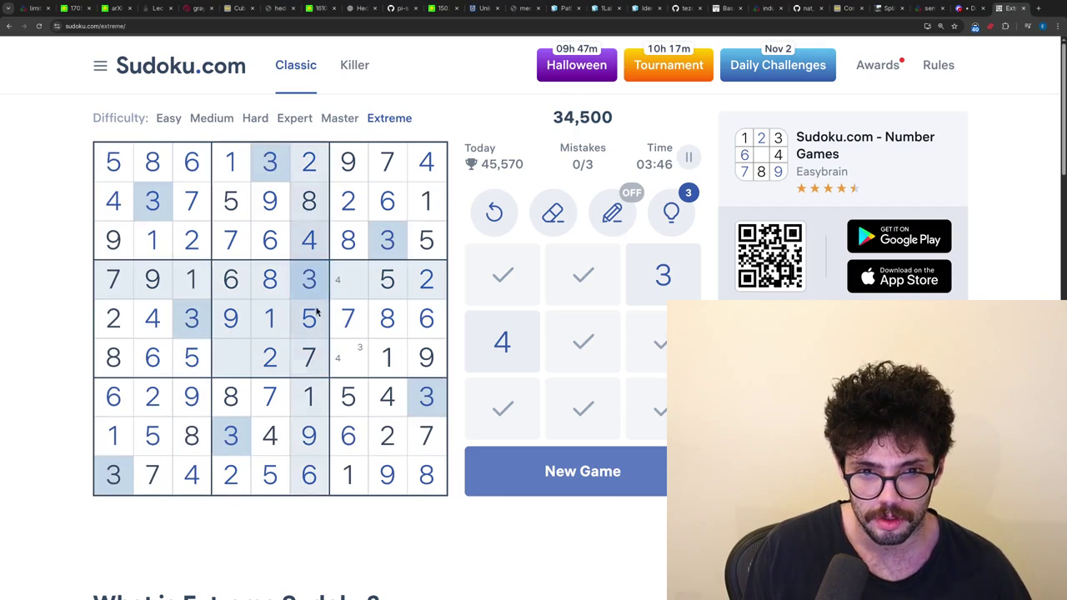
pyautogui.click(348, 356)
pyautogui.press('3')
pyautogui.click(347, 280)
pyautogui.press('4')
pyautogui.click(241, 357)
pyautogui.press('4')
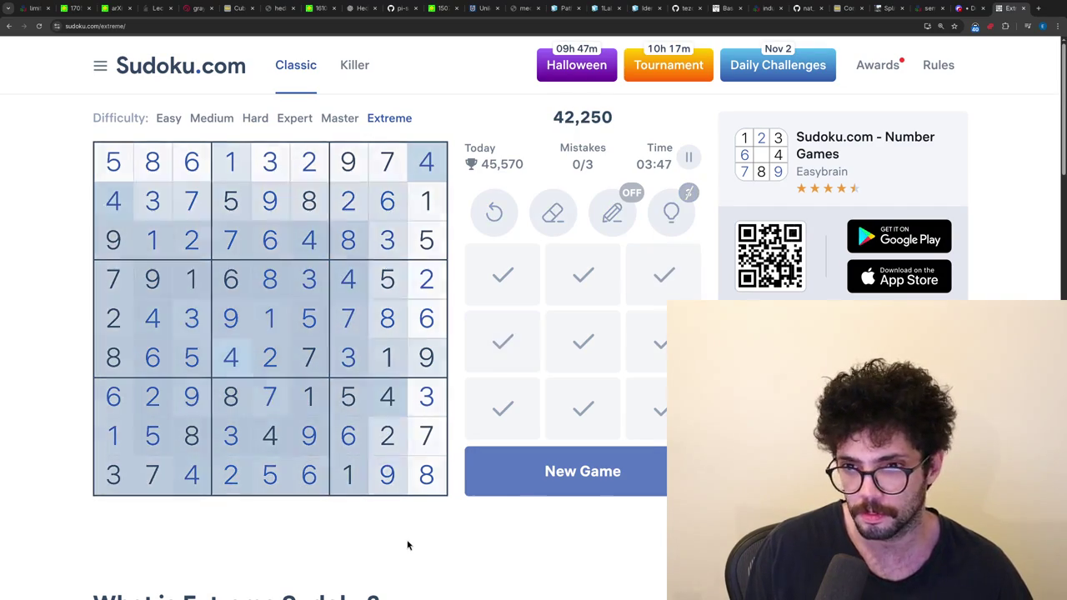
# - Close the Sudoku tab, exit full screen, and load x.com in a new tab
pyautogui.hotkey('ctrl', 'w')
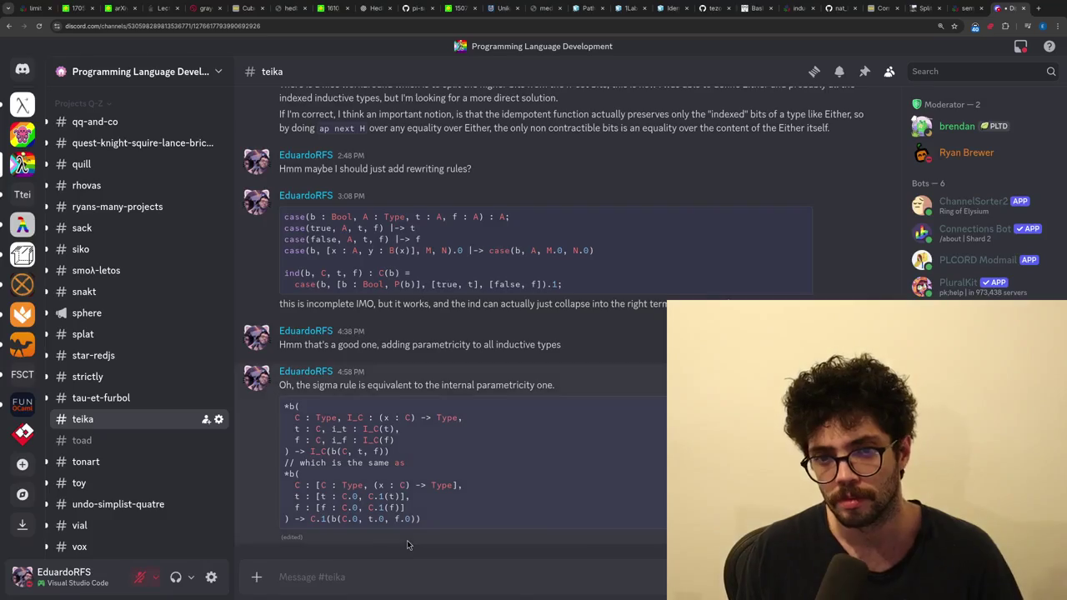
pyautogui.press('super+f')
pyautogui.hotkey('ctrl', 't')
pyautogui.write('x.com')
pyautogui.press('Return')
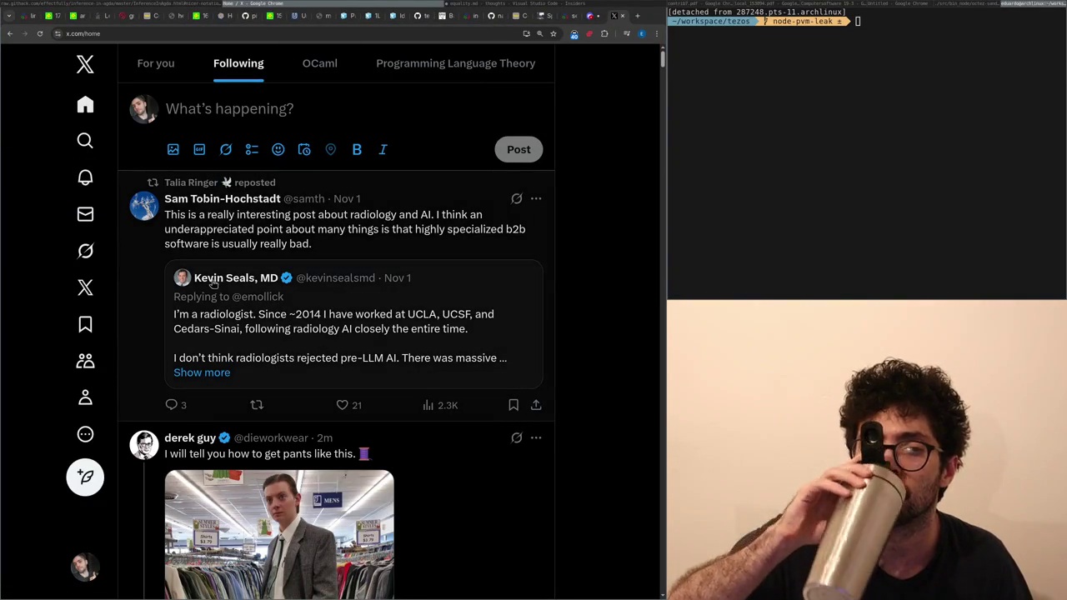
# - Open the radiology-and-AI post from the feed and scroll down through its replies
pyautogui.click(231, 234)
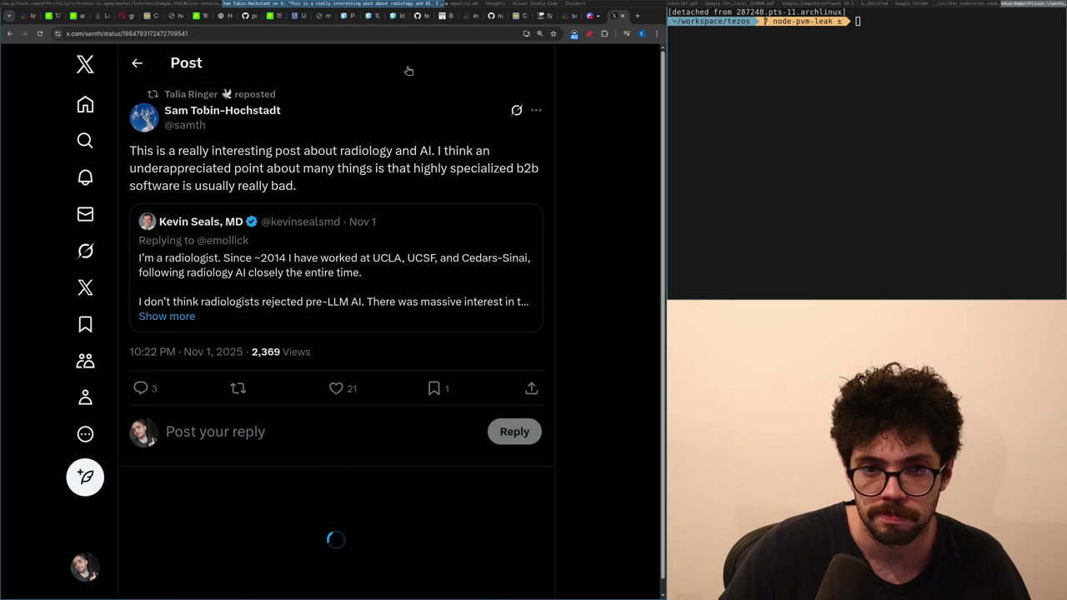
pyautogui.scroll(-3, 490, 180)
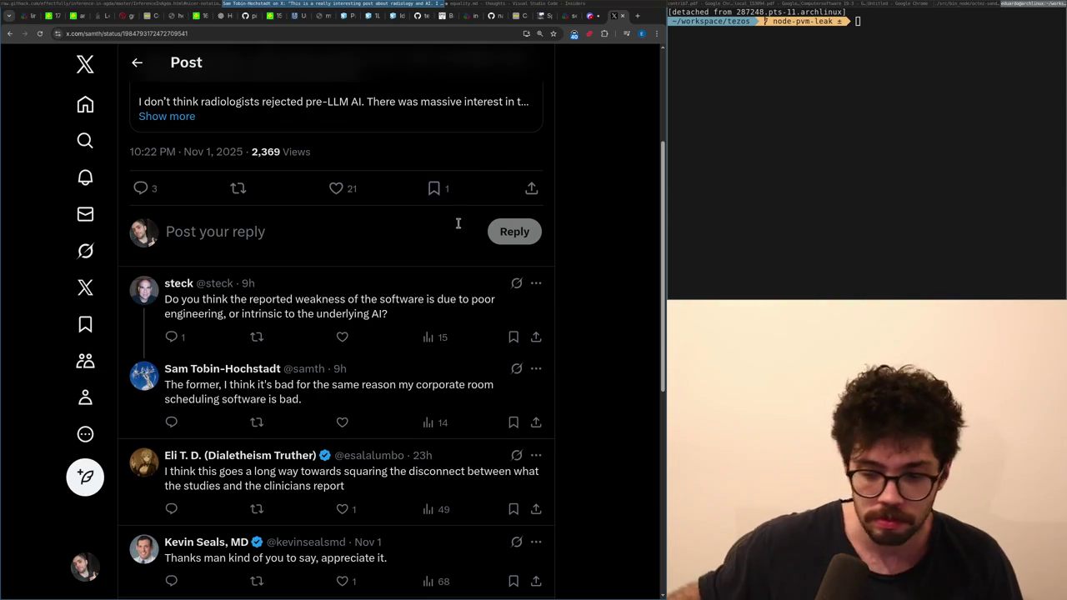
pyautogui.scroll(-3, 447, 284)
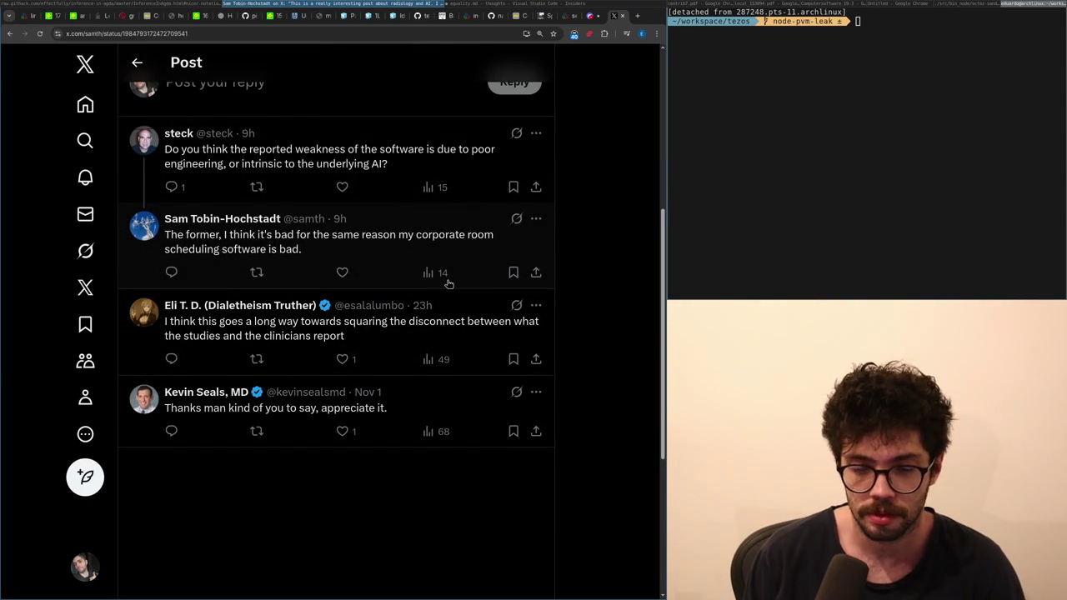
# - Switch to VS Code, maximize it on equality.md, and place the cursor at line 983
pyautogui.hotkey('alt', 'Tab')
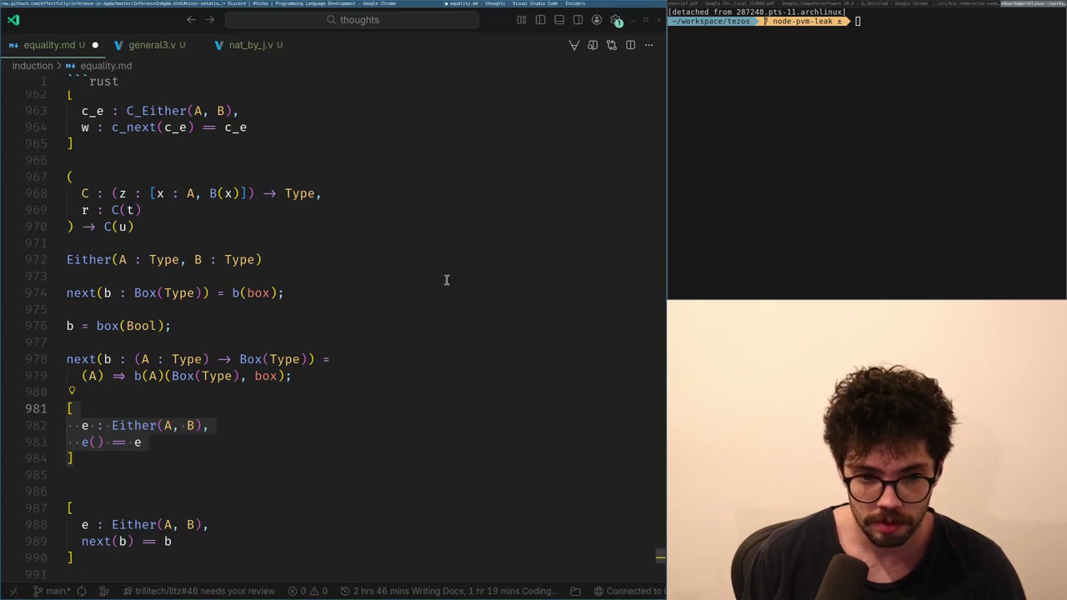
pyautogui.press('super+f')
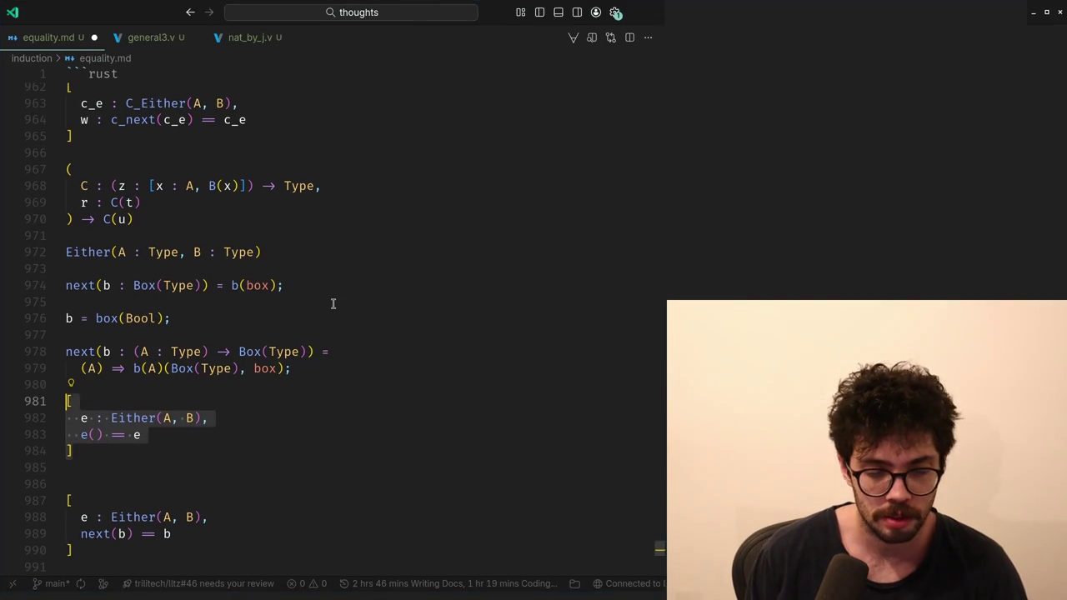
pyautogui.press('Up')
pyautogui.press('Up')
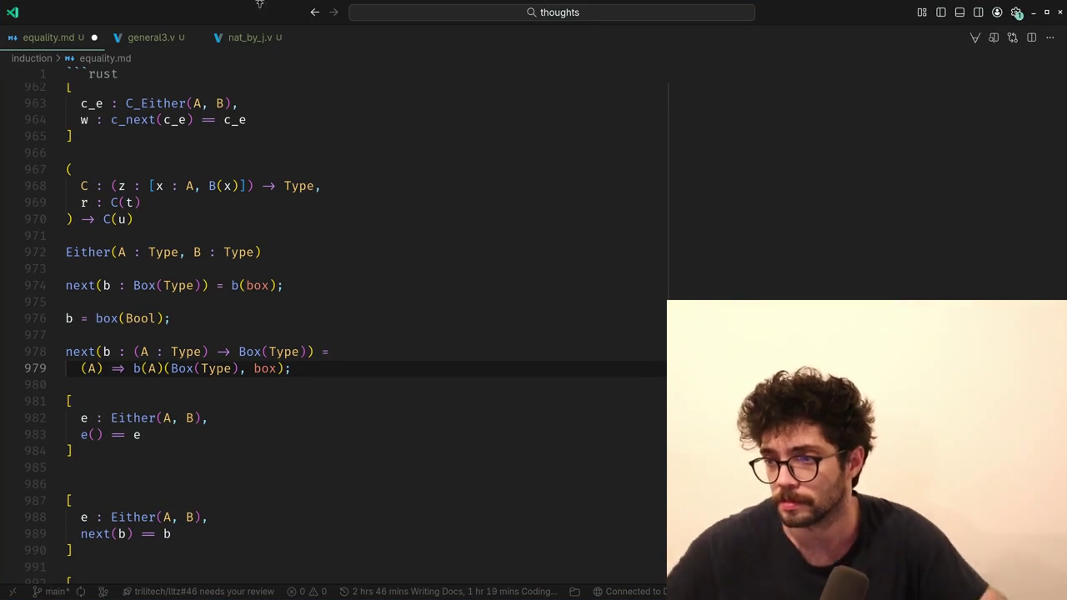
pyautogui.click(65, 152)
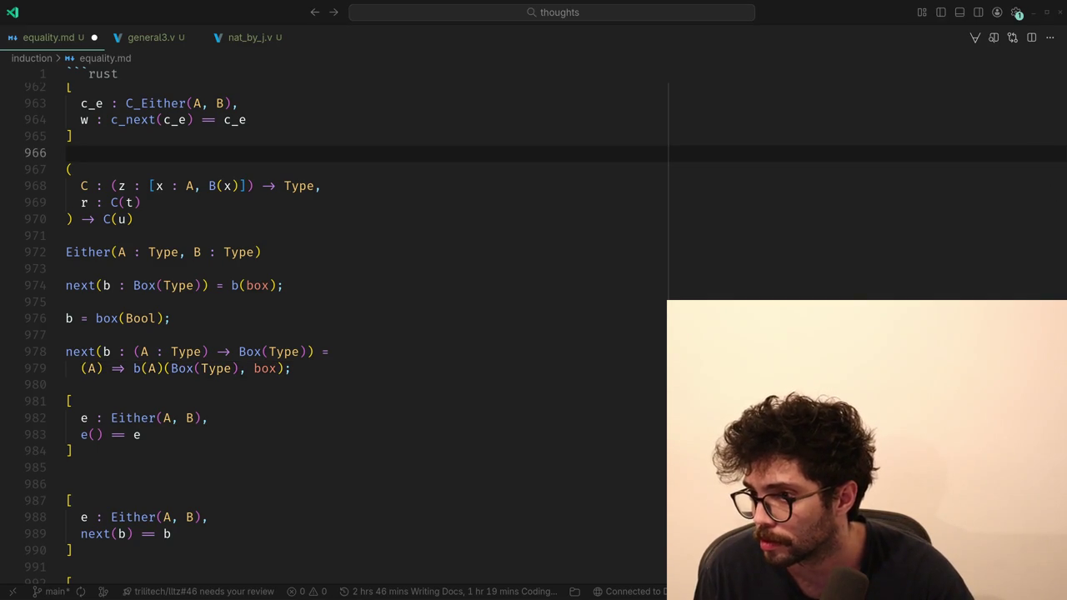
pyautogui.click(385, 484)
pyautogui.press('Up')
pyautogui.press('Up')
pyautogui.press('Up')
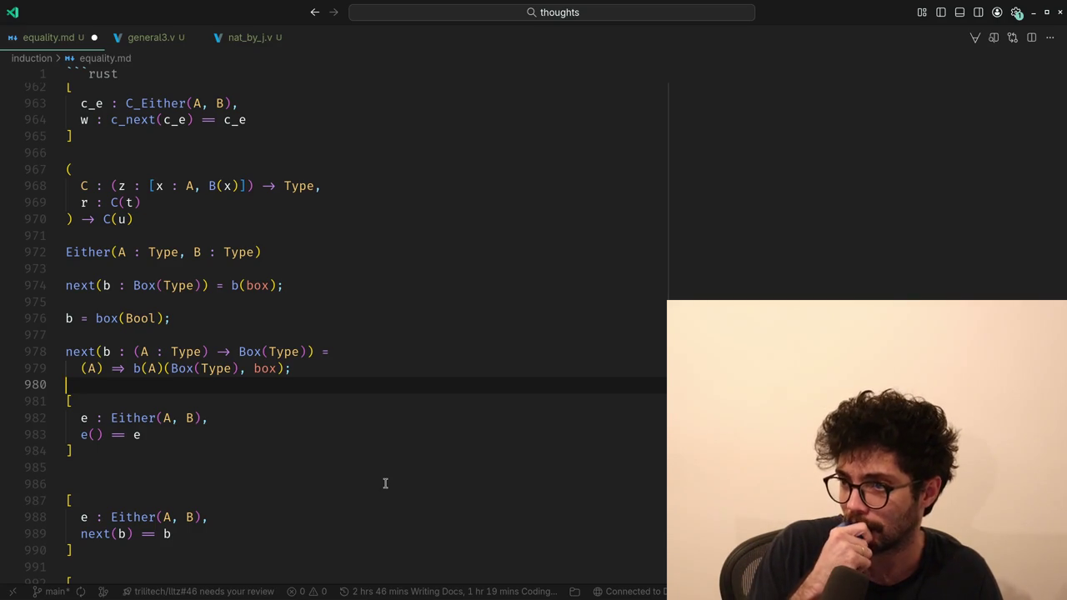
pyautogui.press('Down')
pyautogui.press('Down')
pyautogui.press('Down')
# - Turn line 983 into the eta rule "(v : _) -> e(_, (v) => inl, (v) => inr)(v) == e"
pyautogui.press('Home')
pyautogui.write('(v ')
pyautogui.write(': _) ->')
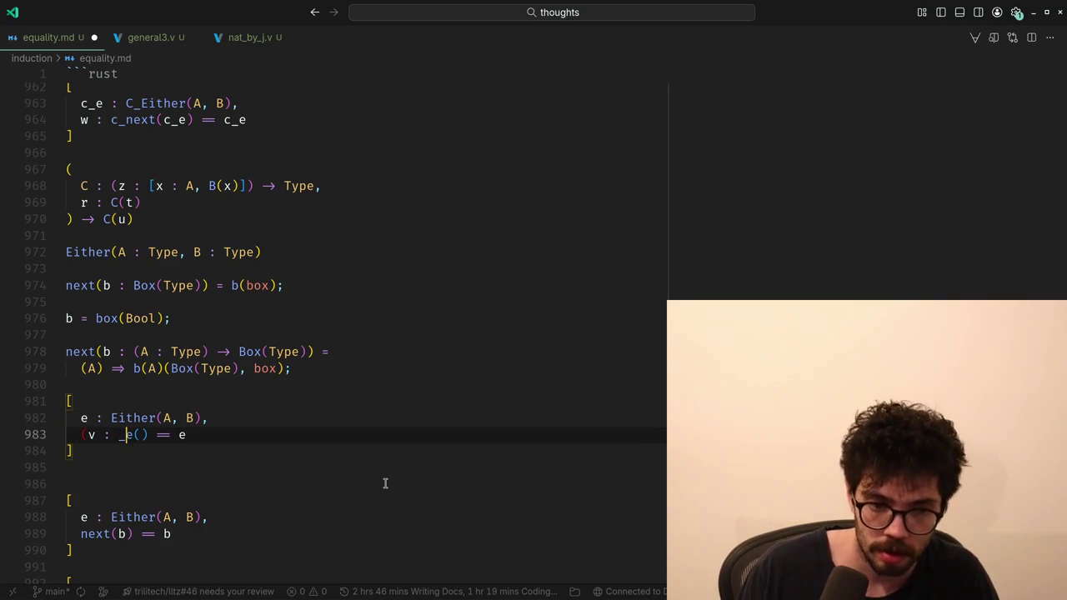
pyautogui.press('Right')
pyautogui.press('Right')
pyautogui.press('Right')
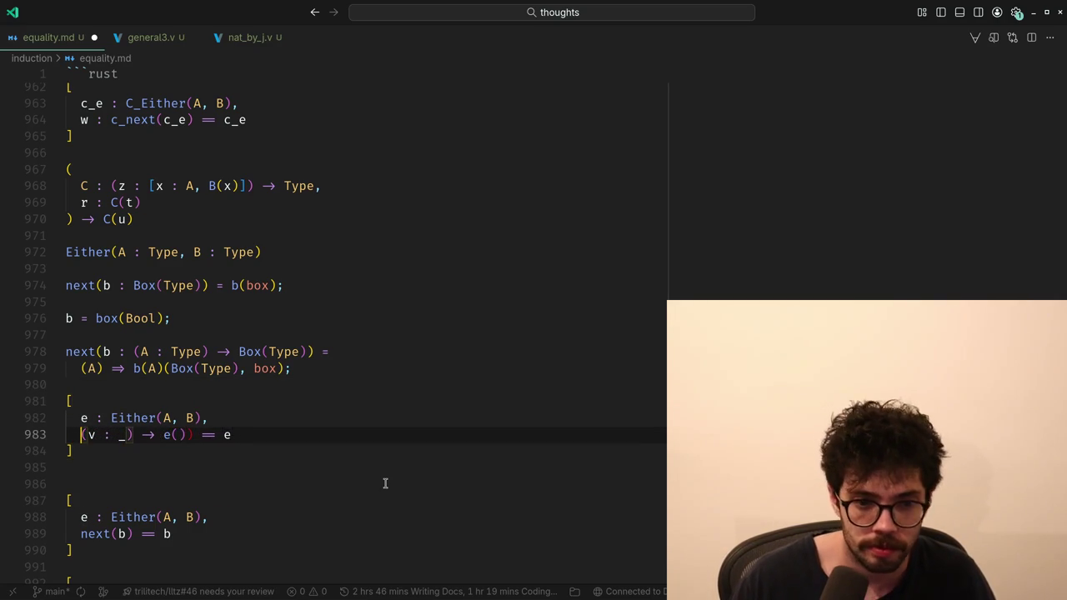
pyautogui.press('Left')
pyautogui.press('Left')
pyautogui.press('Left')
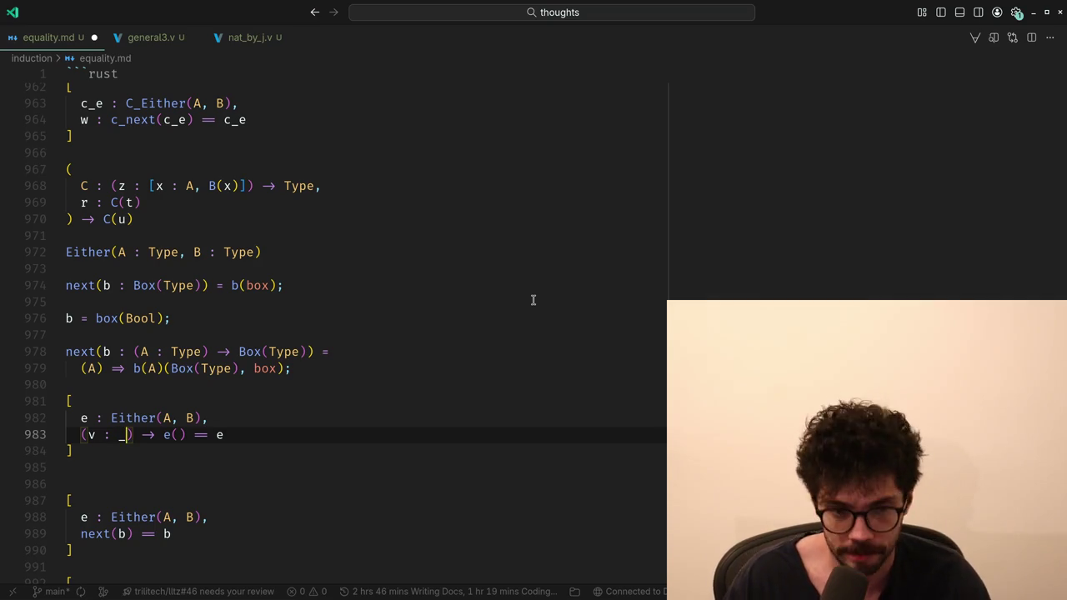
pyautogui.press('Right')
pyautogui.press('Right')
pyautogui.press('Right')
pyautogui.write('_, ')
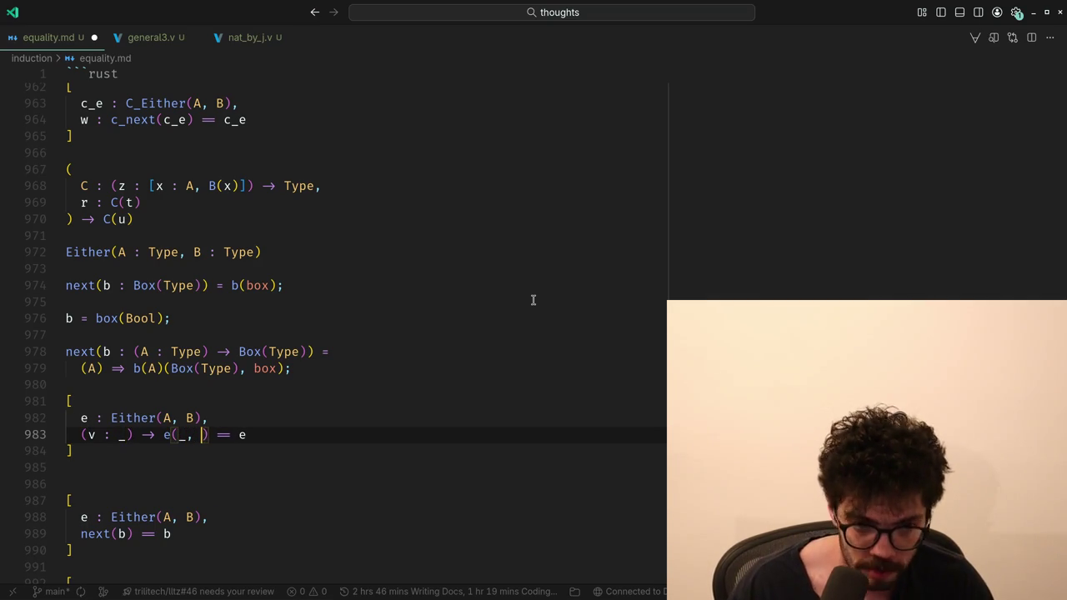
pyautogui.write('(v) => i')
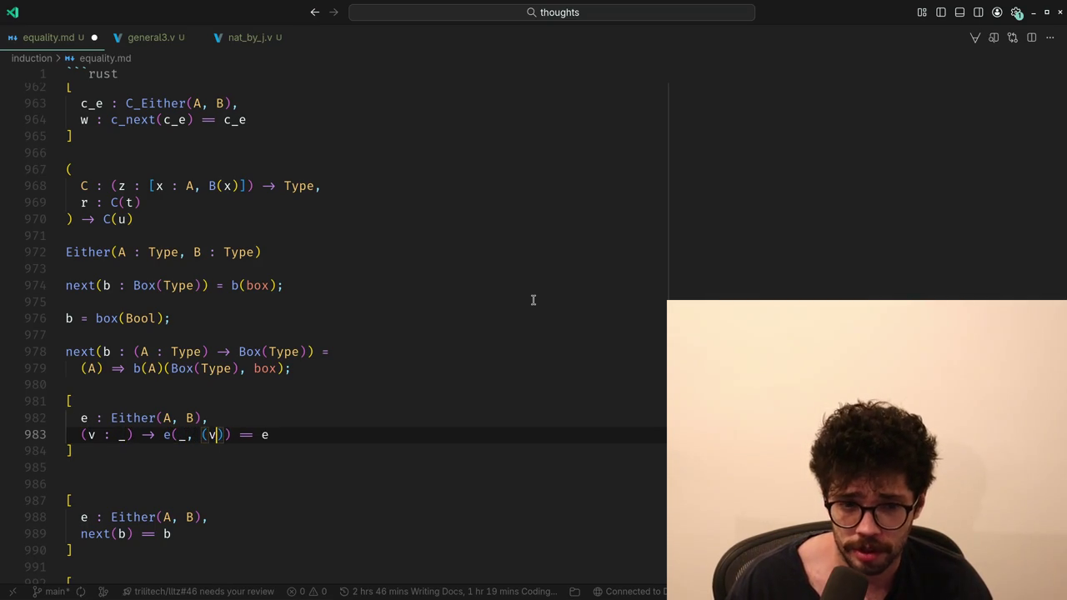
pyautogui.write('nl, (v')
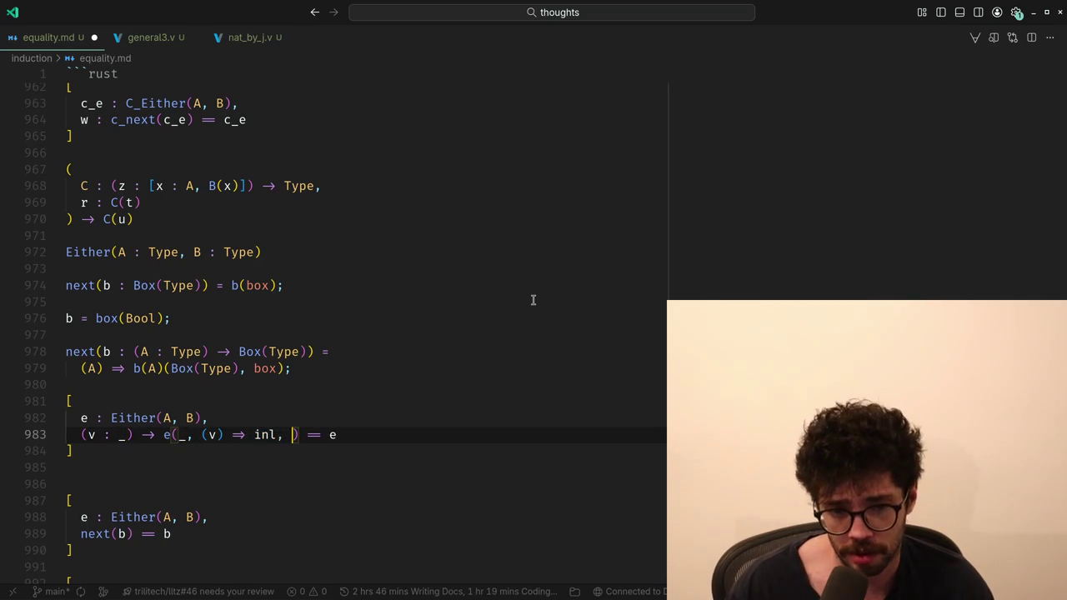
pyautogui.write(') => inr)')
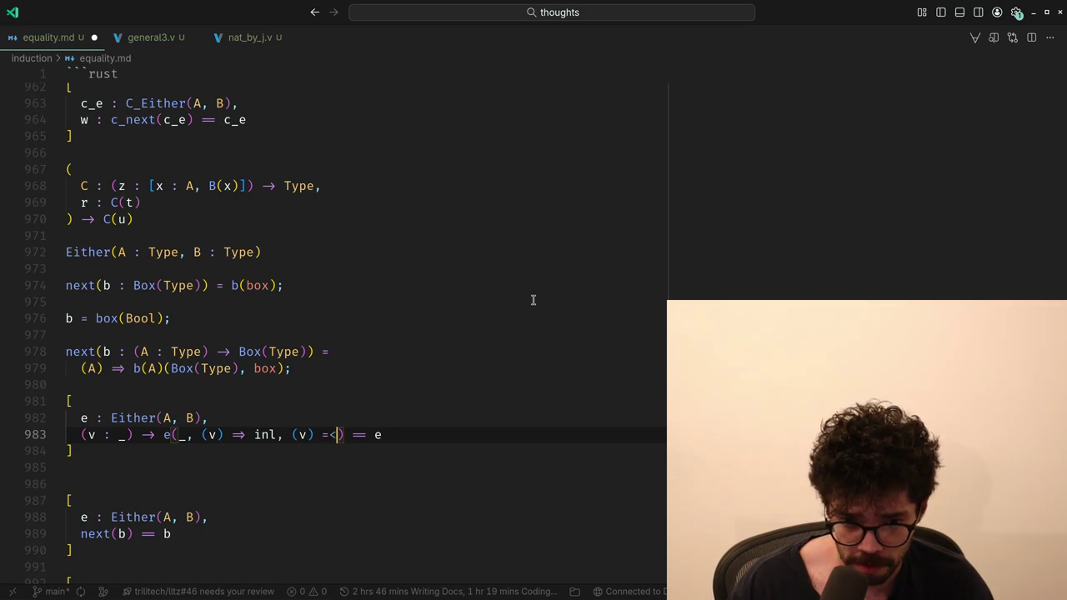
pyautogui.write('(v)')
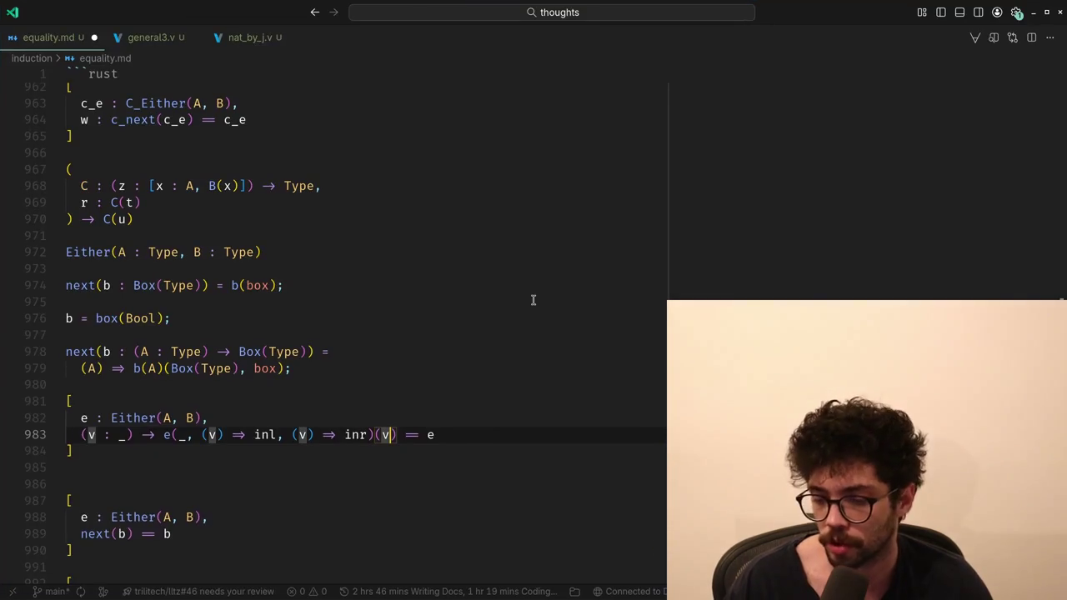
pyautogui.press('Up')
pyautogui.hotkey('shift', 'Up')
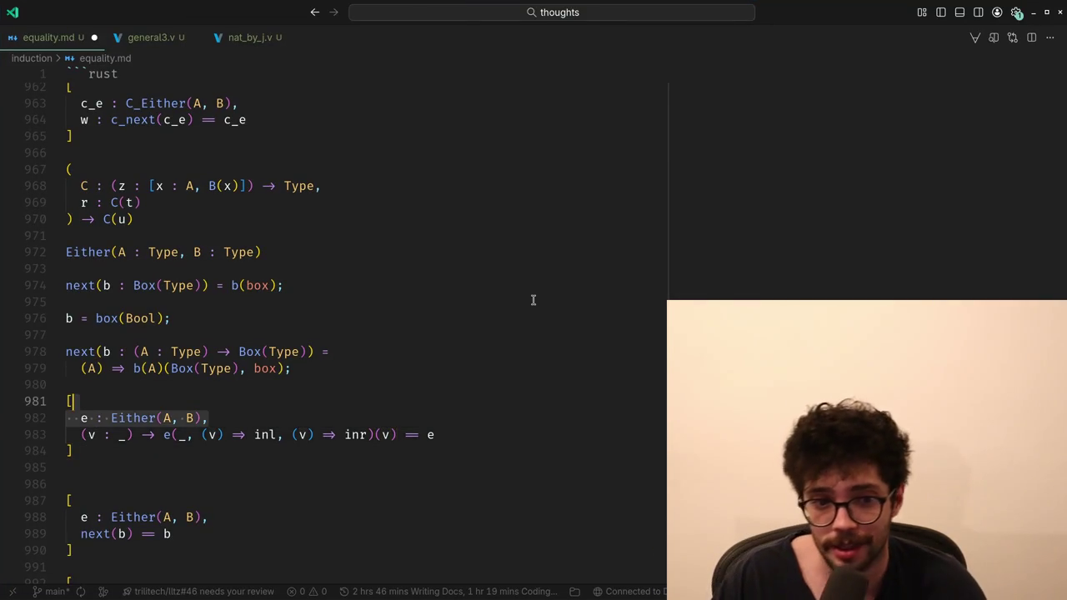
# - Copy the "[" and "e : Either(A, B)," lines above, then add the line "w : next(e) == e,"
pyautogui.hotkey('shift', 'alt', 'Up')
pyautogui.press('Right')
pyautogui.press('Return')
pyautogui.write('w')
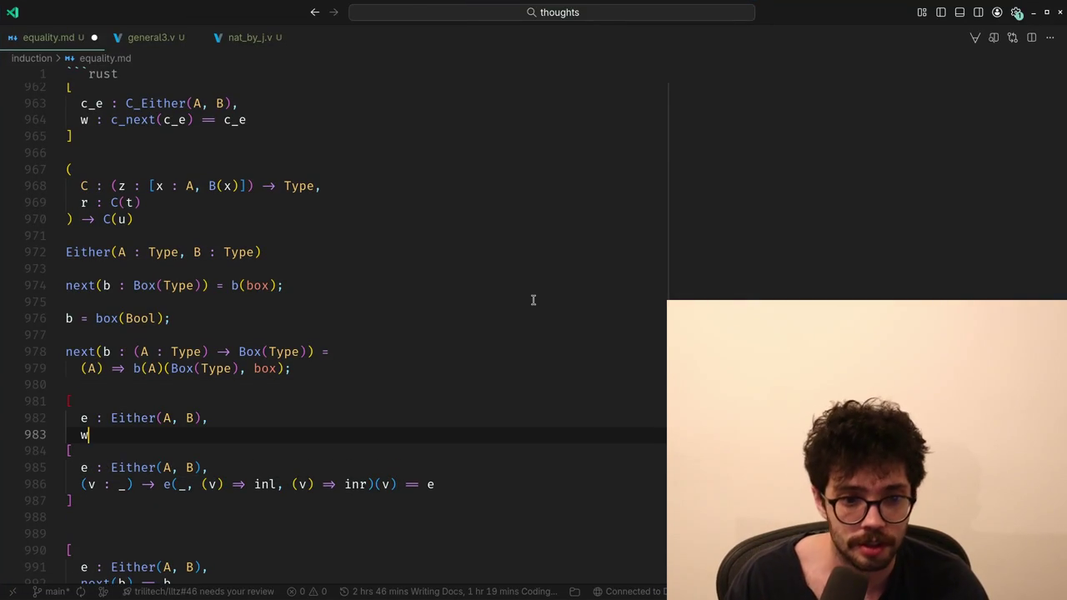
pyautogui.write(' : c_next(')
pyautogui.press('BackSpace')
pyautogui.press('BackSpace')
pyautogui.press('BackSpace')
pyautogui.write('next(')
pyautogui.press('Tab')
pyautogui.press('Tab')
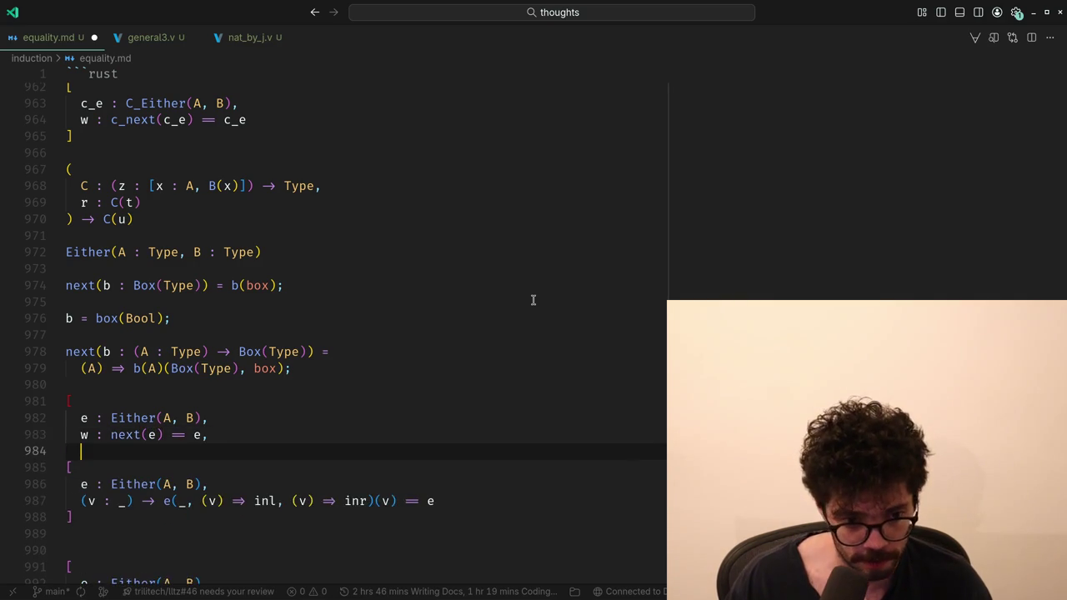